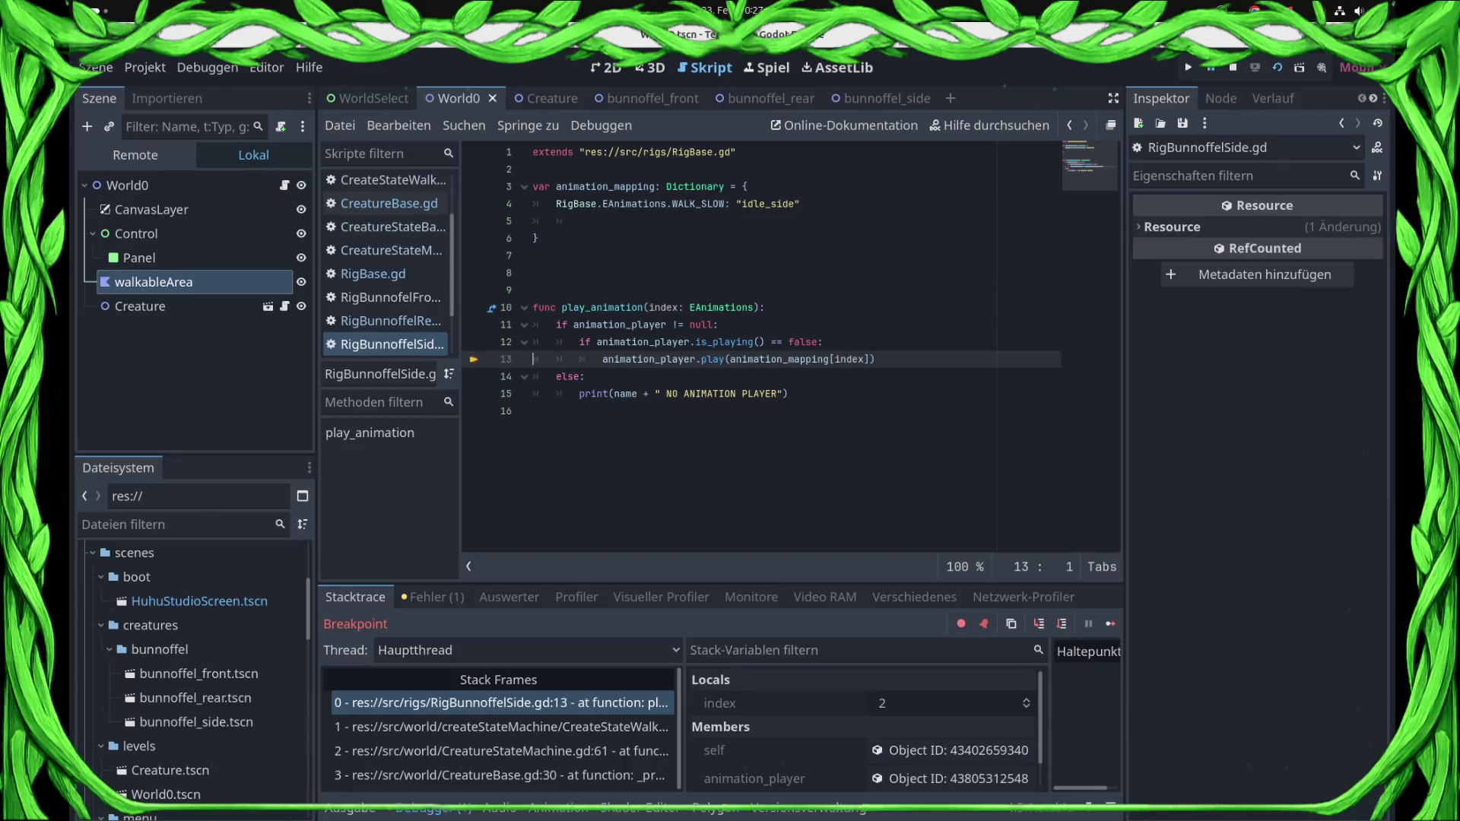
- End the debug session and open the Creature, bunnoffel_rear and bunnoffel_side scene tabs
left_click(1111, 624)
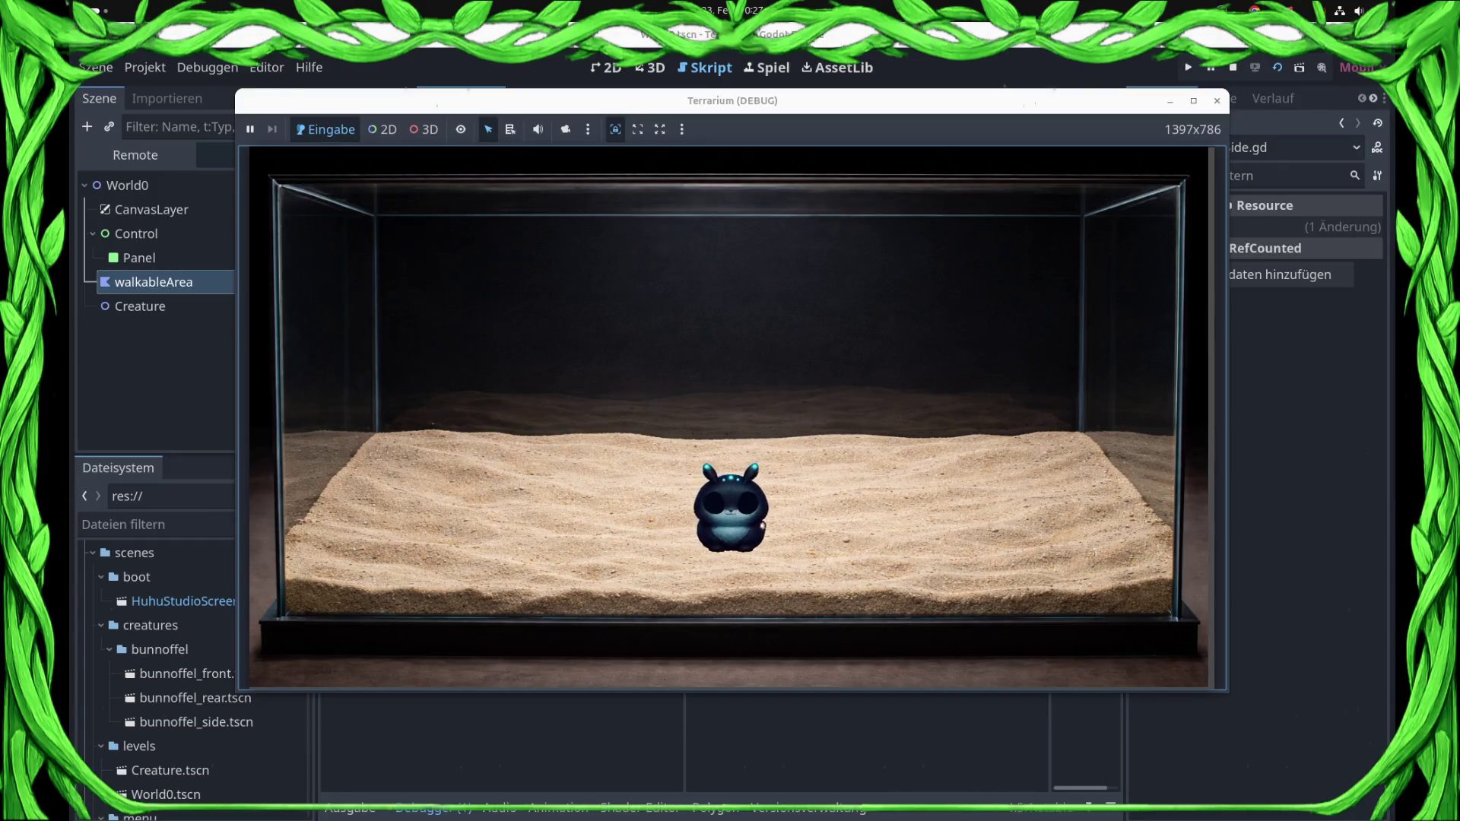
key("F8")
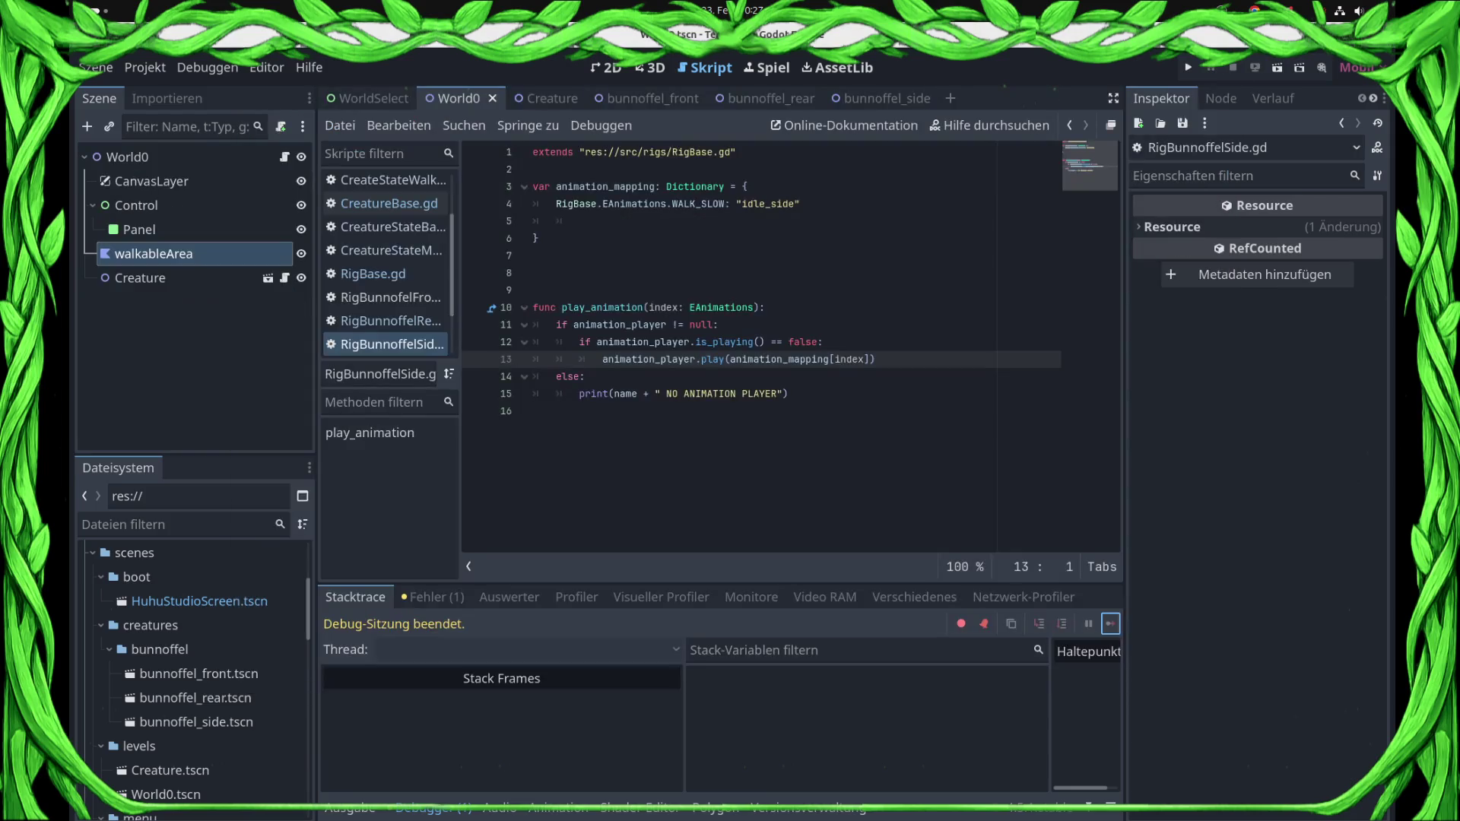
left_click(536, 99)
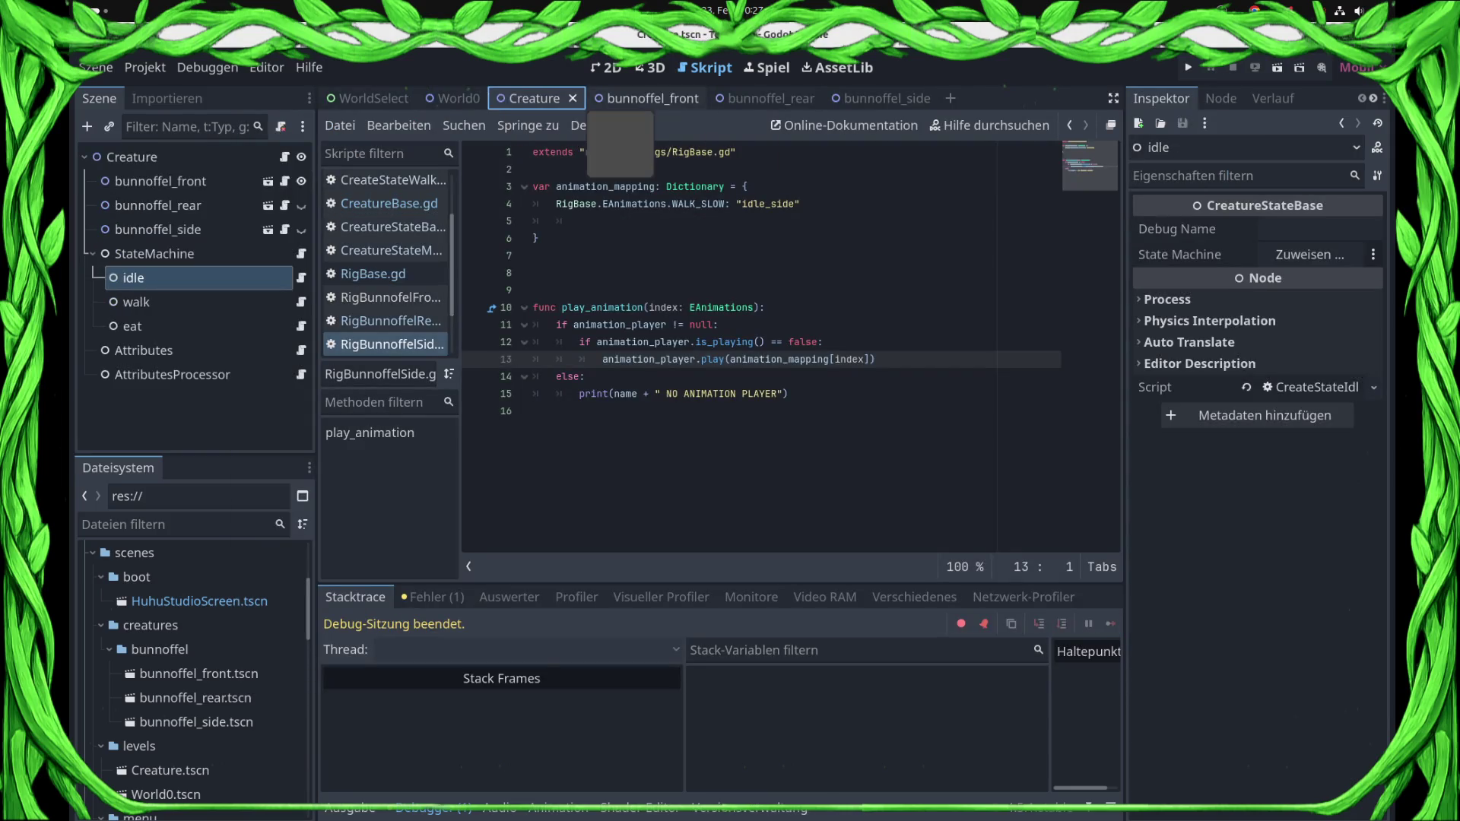
left_click(765, 98)
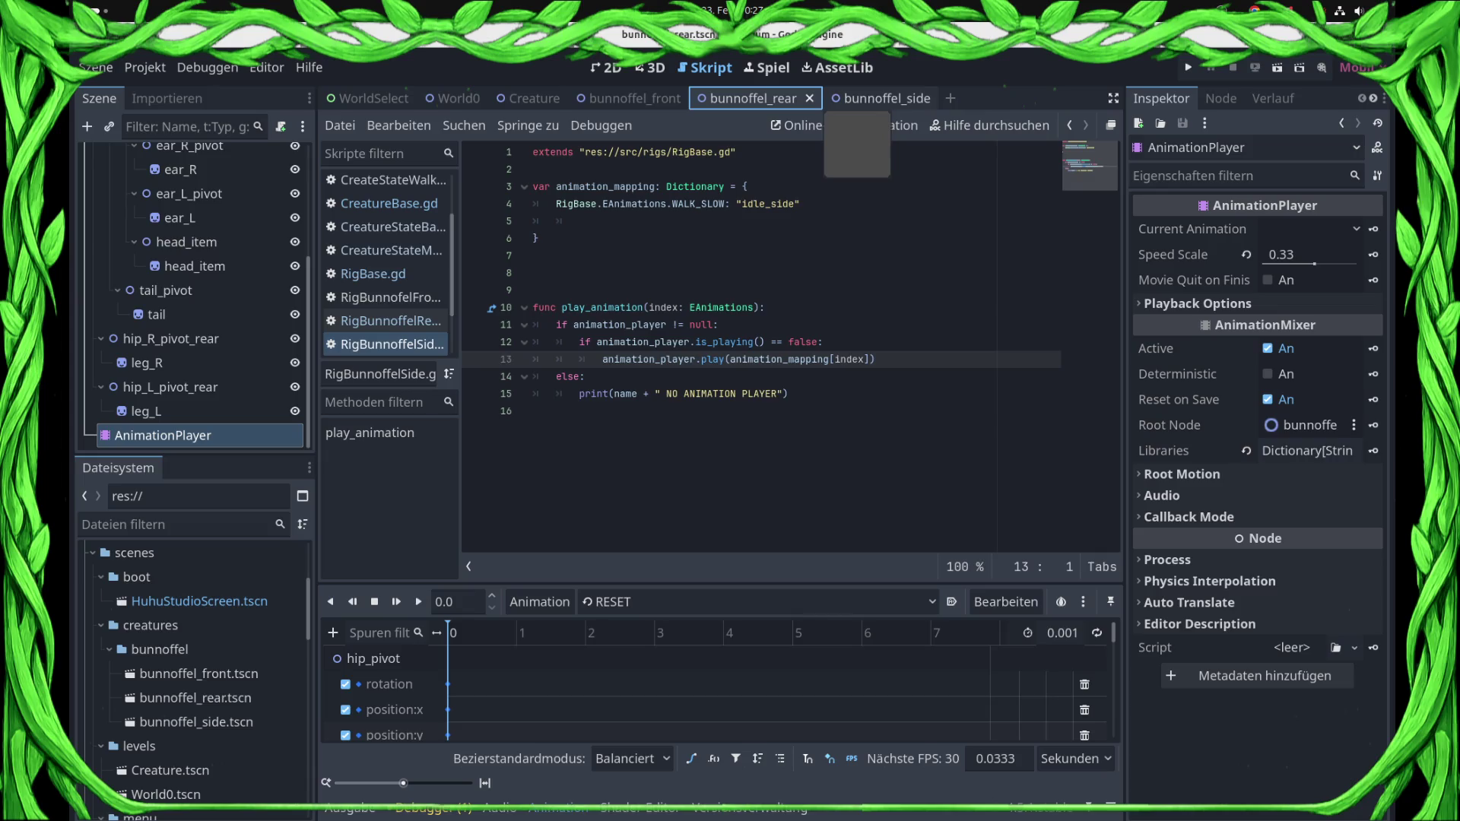
left_click(867, 98)
- Play the side rig's idle_side animation in the 2D view
left_click(685, 602)
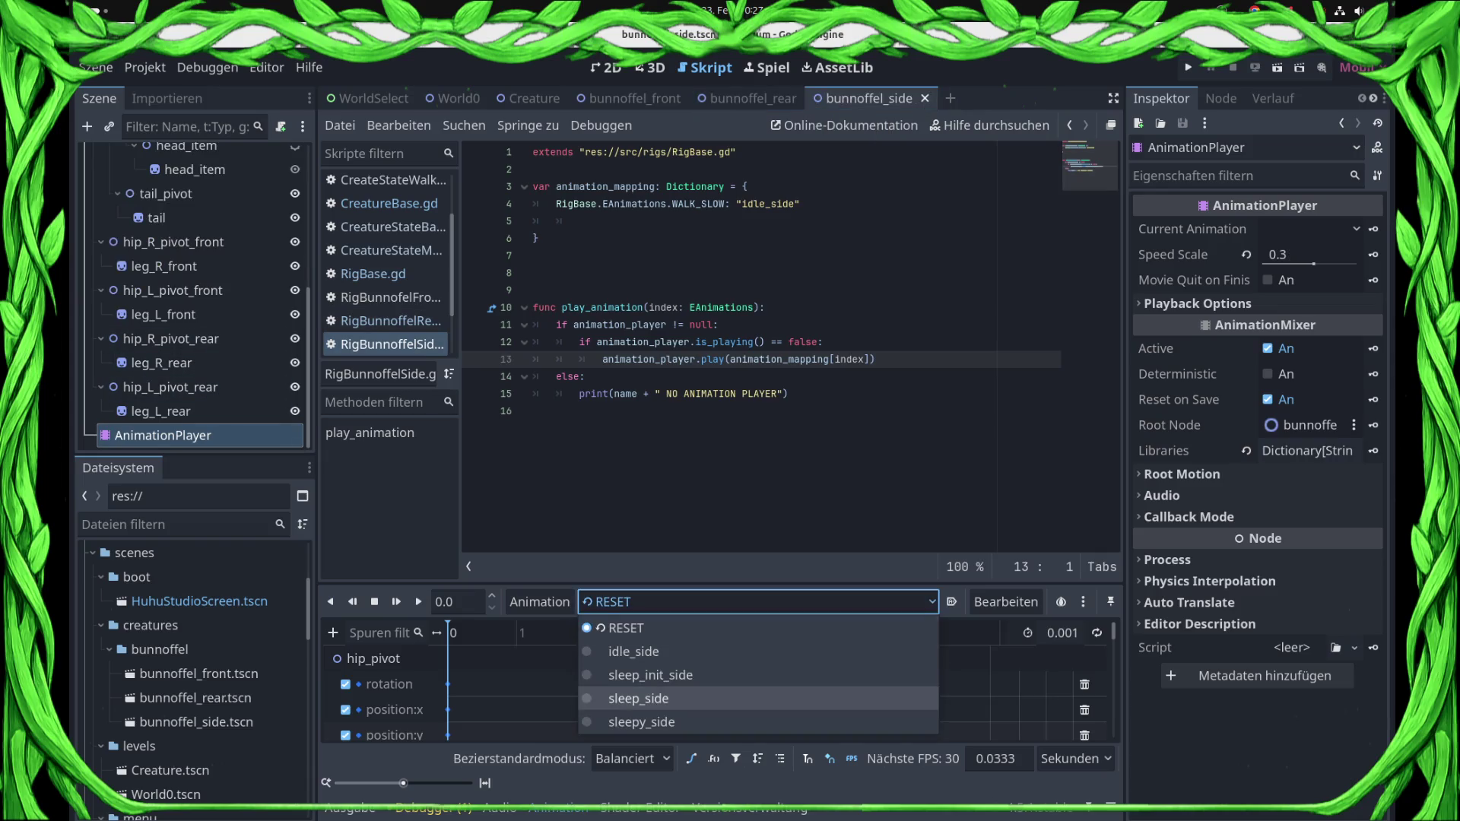
left_click(633, 652)
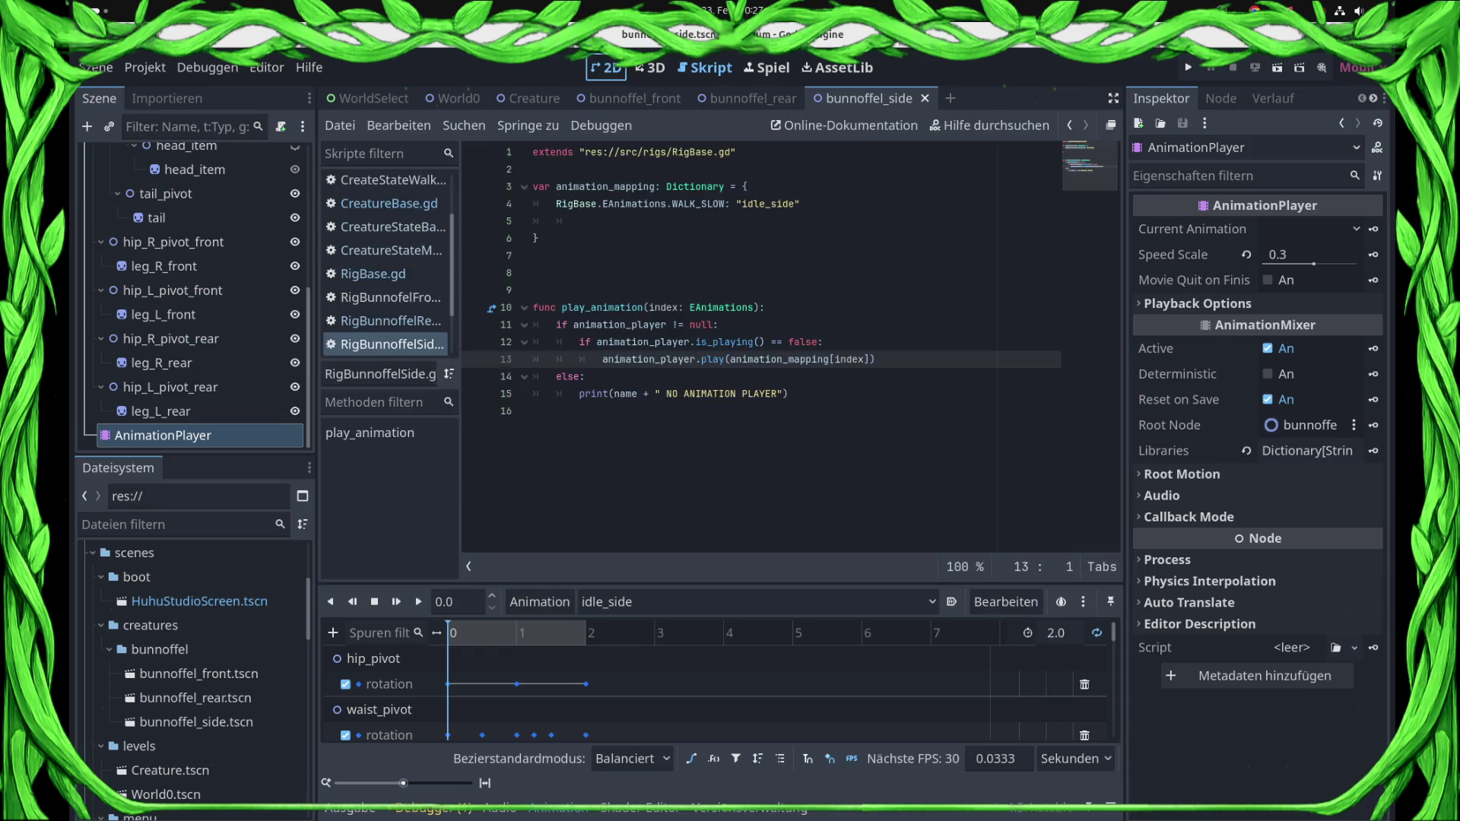
left_click(606, 67)
left_click(419, 602)
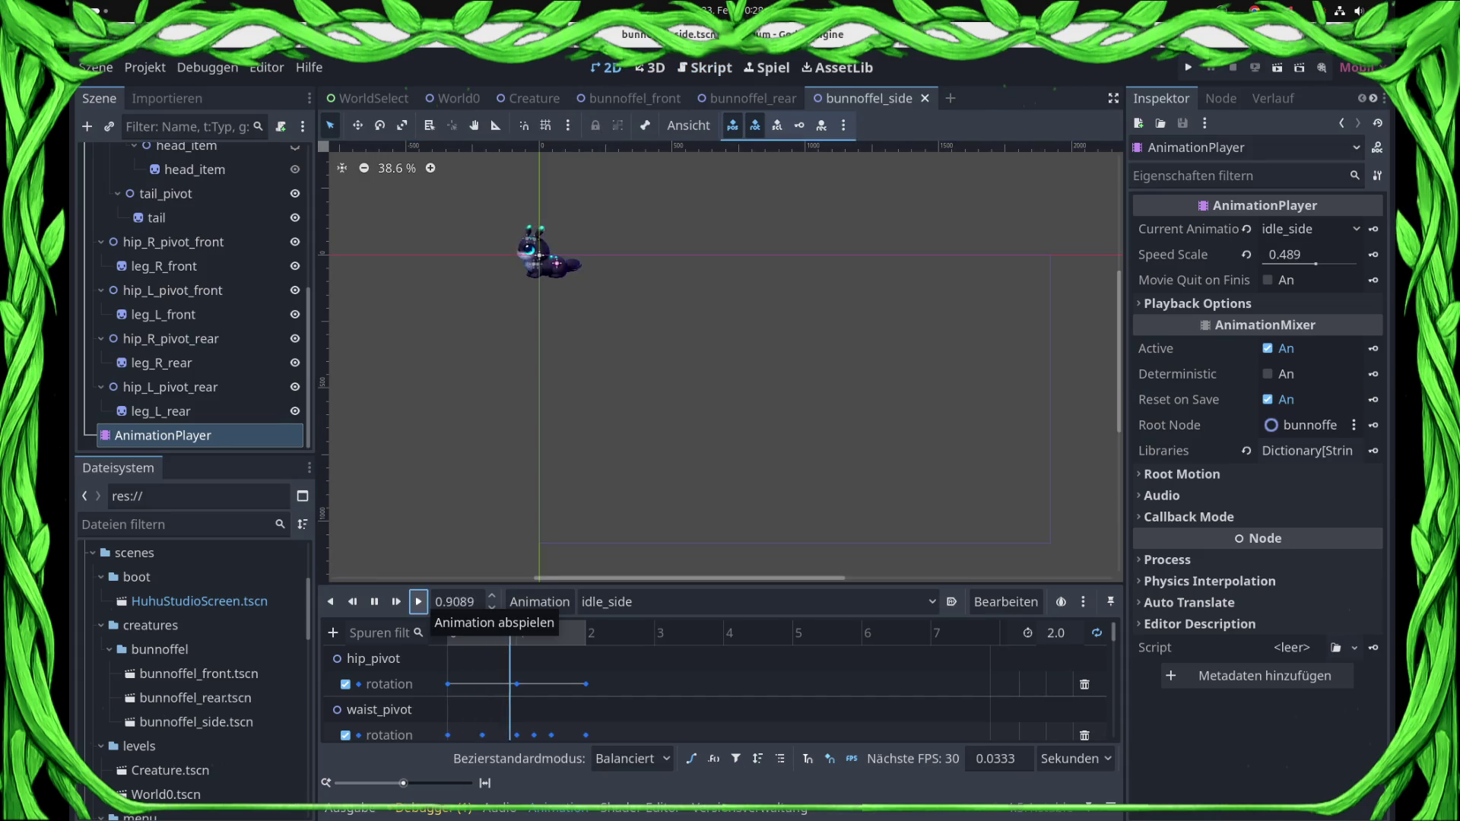
- Stop idle_side playback, select hip_pivot, and bring up RigBunnoffelSide.gd in the script editor
key("s")
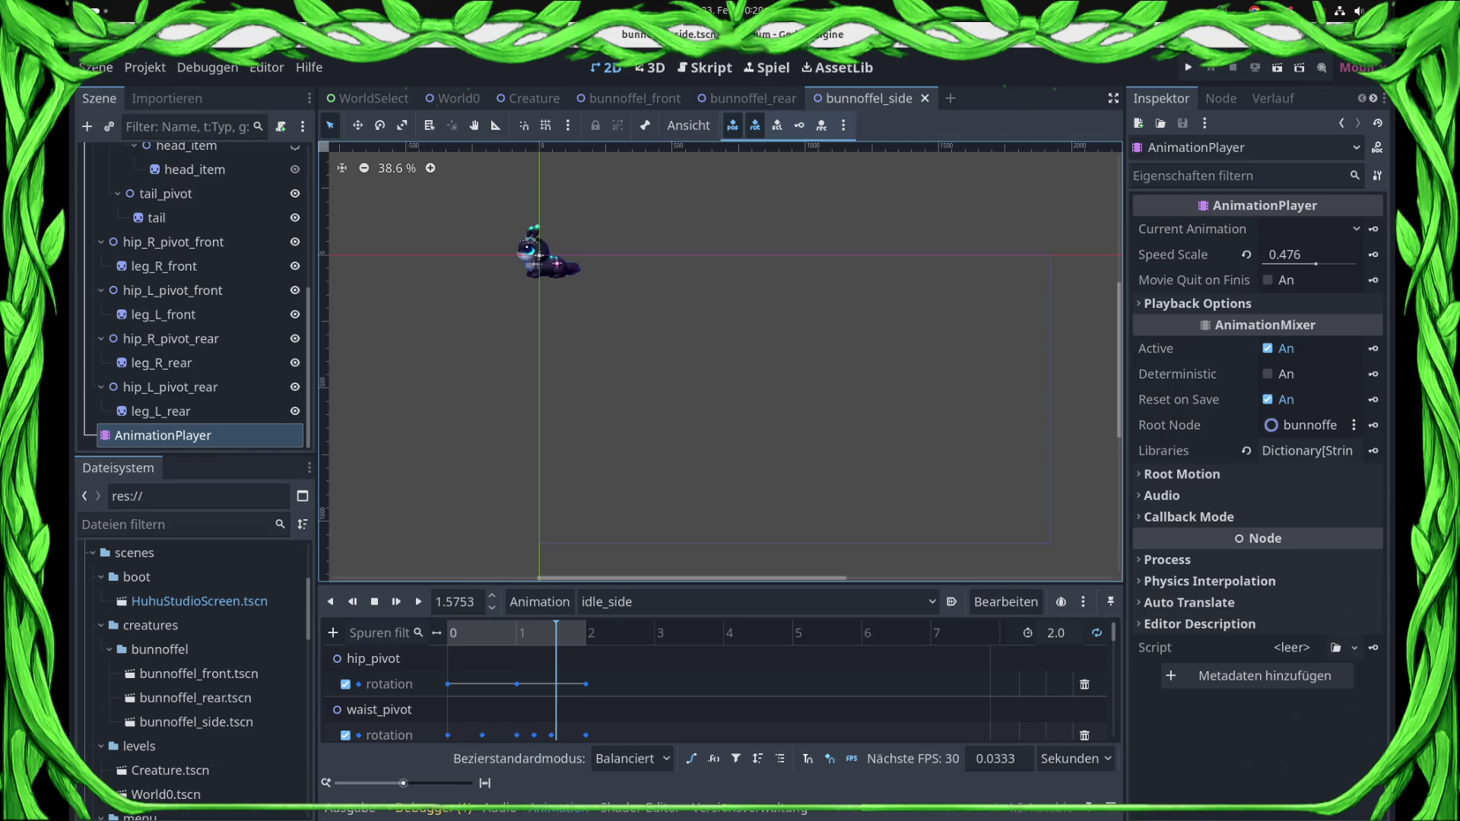
scroll(197, 278, "up", 5)
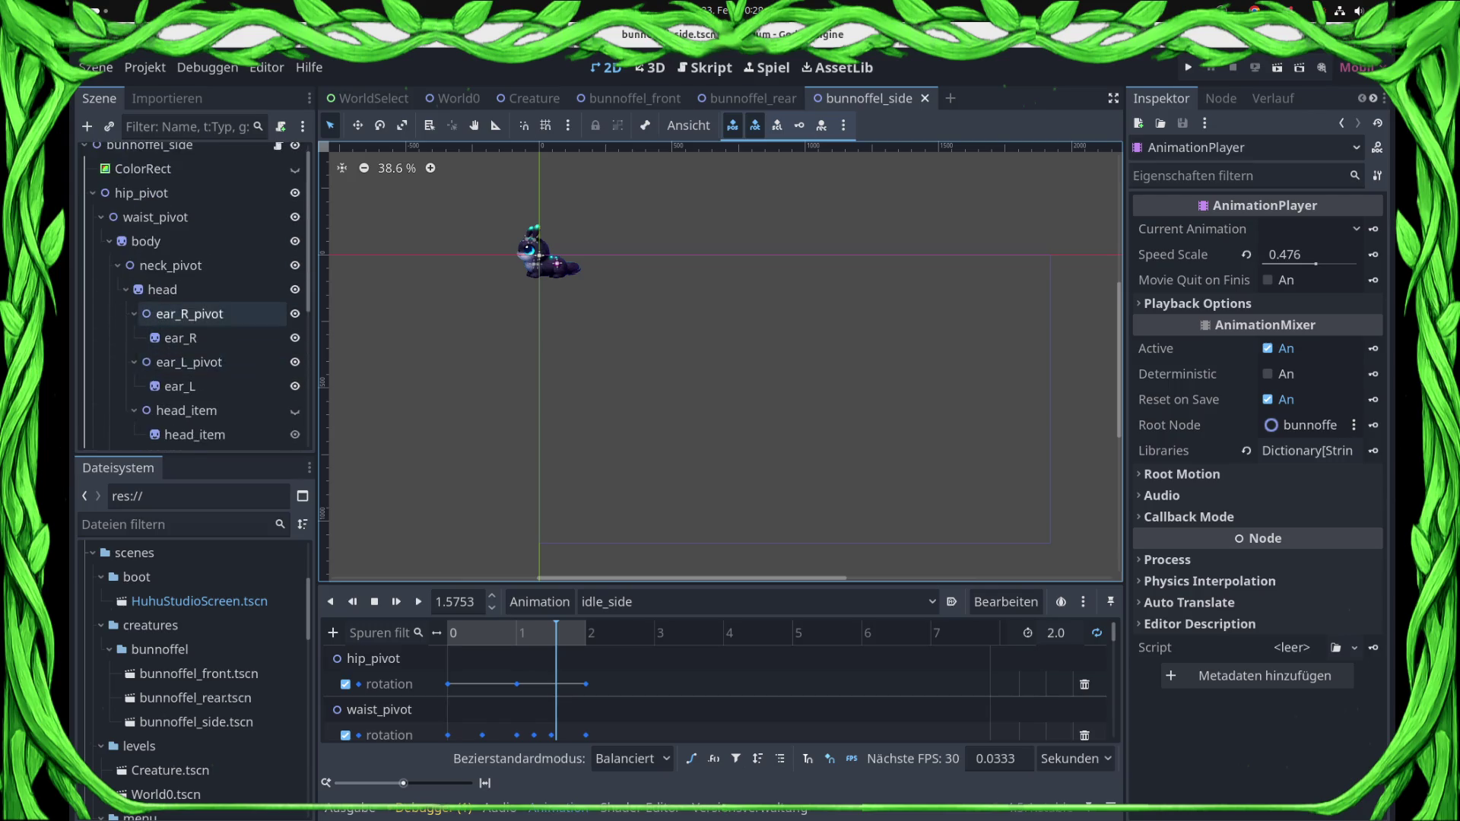
left_click(191, 205)
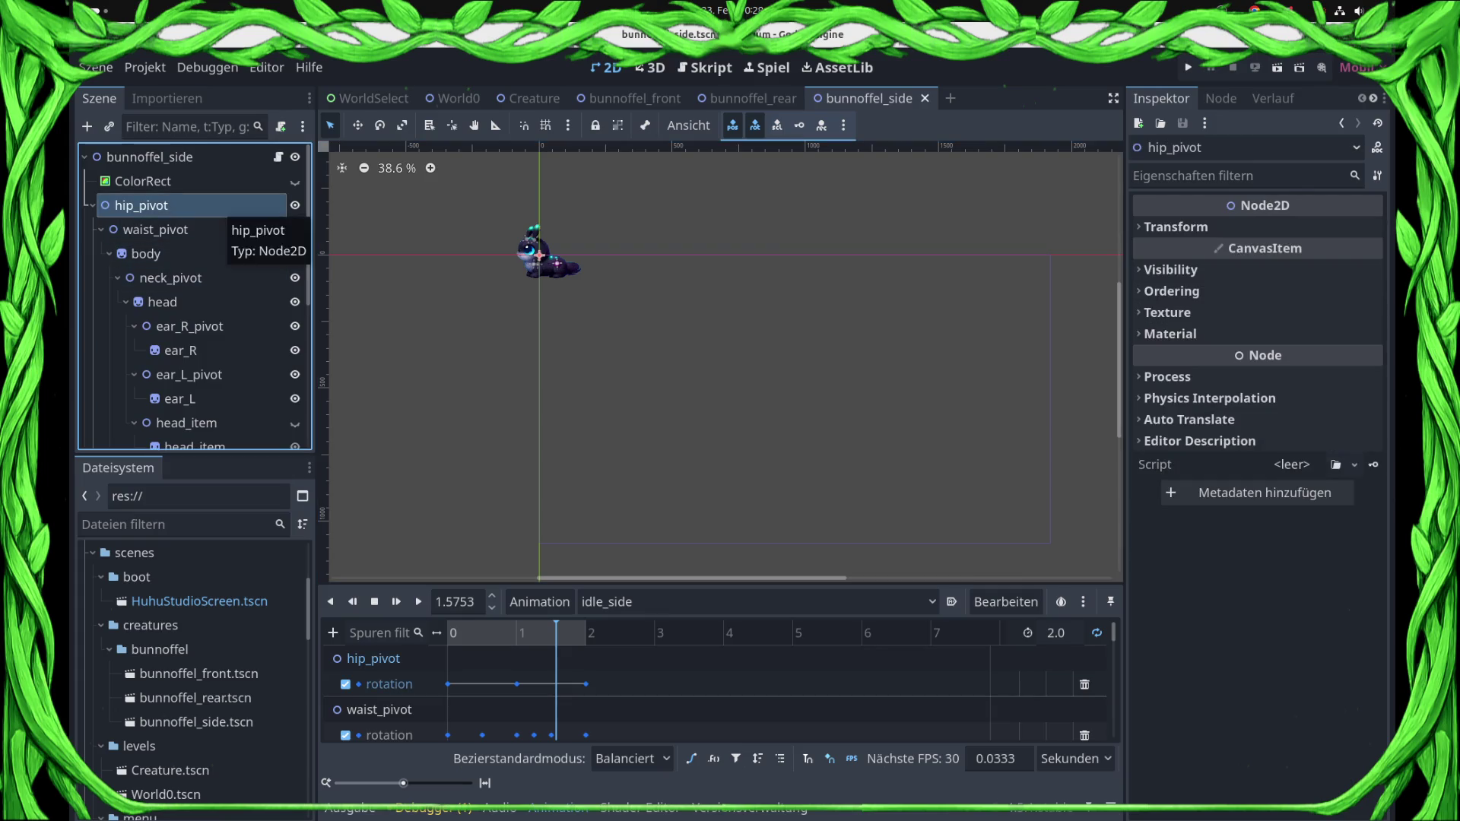
left_click(278, 157)
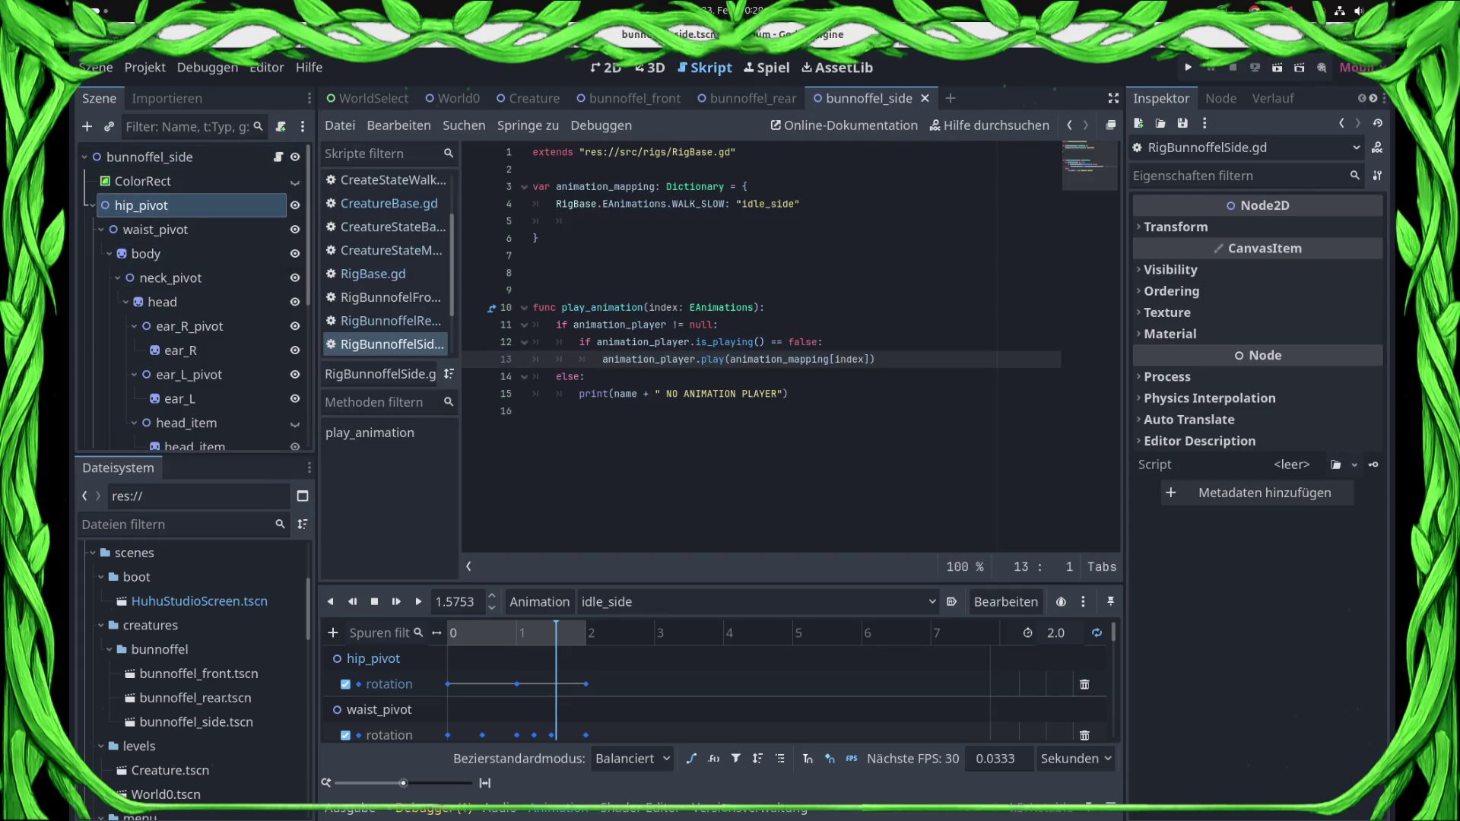
- Inspect the WALK_SLOW mapping and line 12, then open AnimationPlayer's is_playing() documentation
left_click(805, 204)
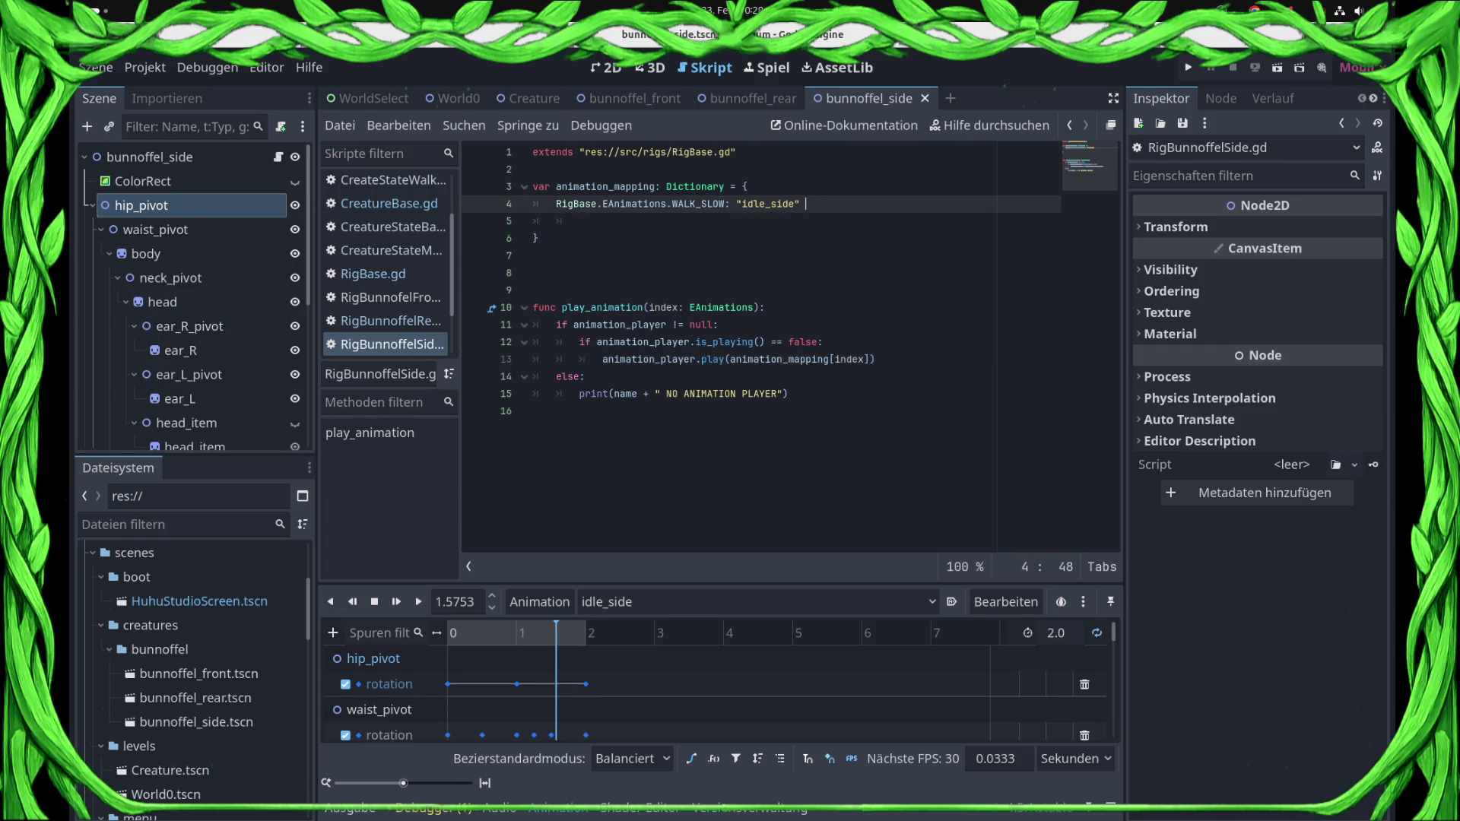
double_click(699, 204)
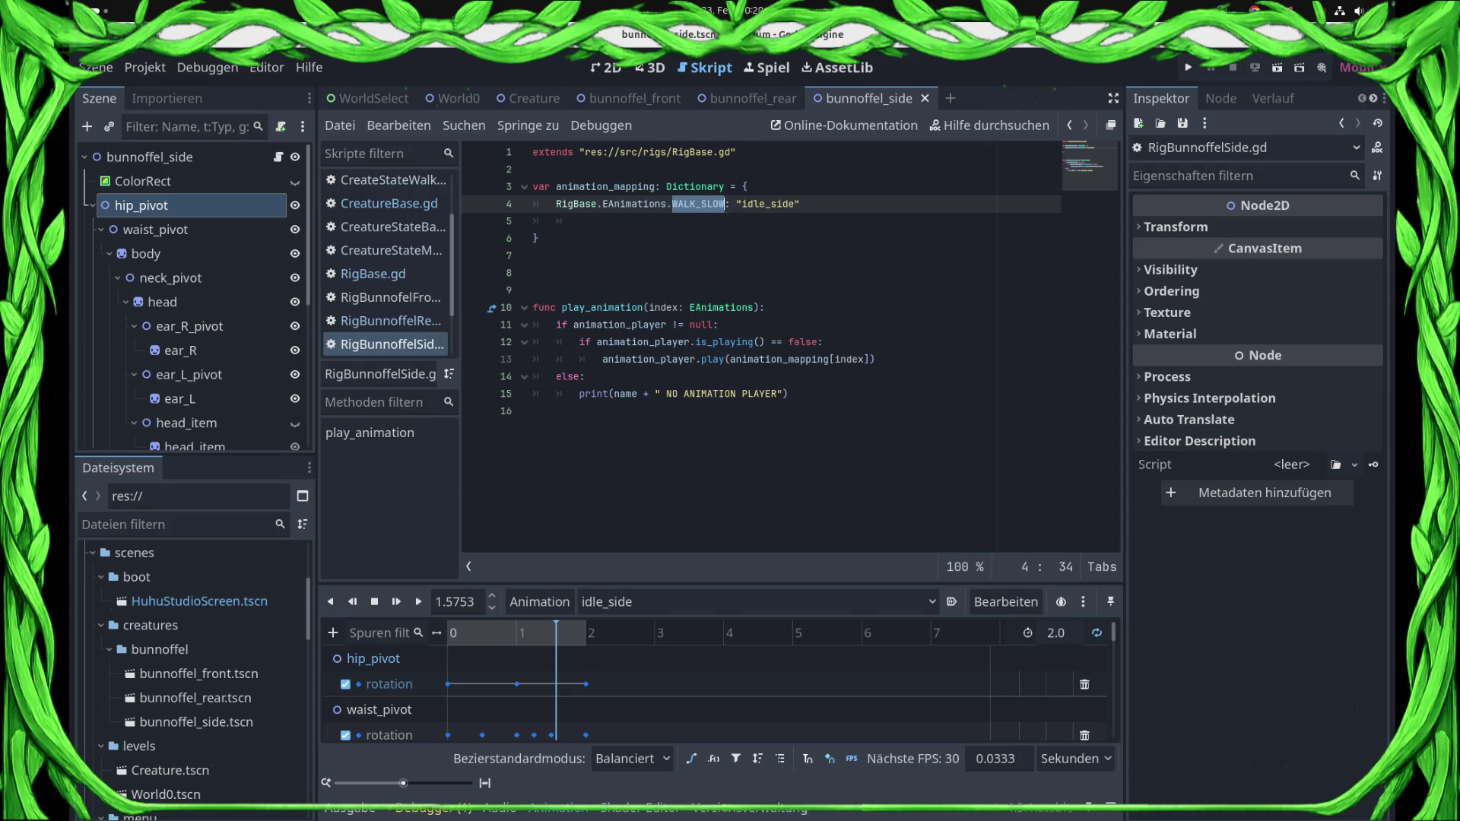
double_click(780, 359)
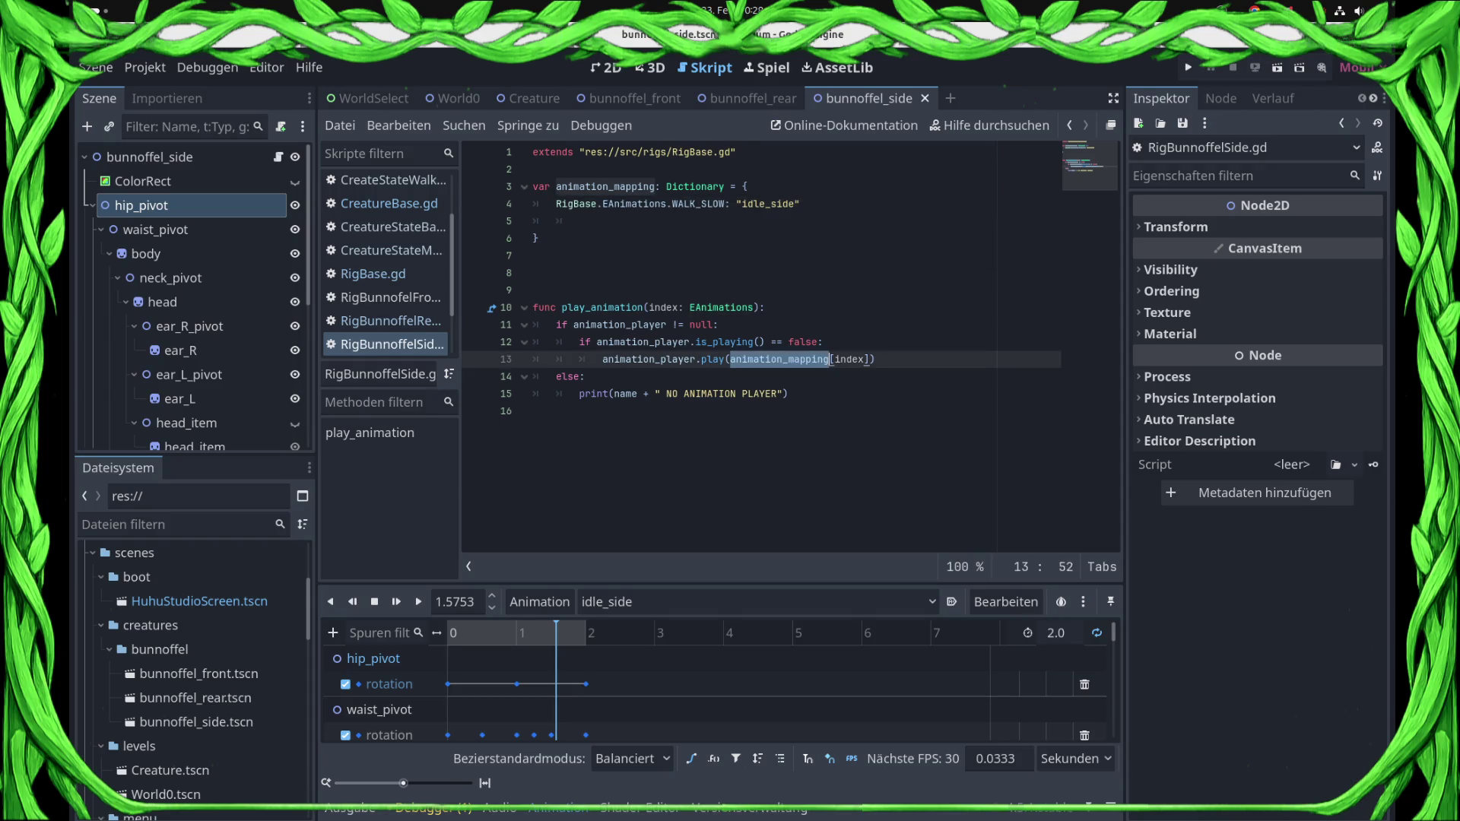
left_click(823, 342)
mouse_move(823, 341)
left_mouse_down()
mouse_move(561, 325)
mouse_move(534, 341)
mouse_move(844, 358)
mouse_move(721, 325)
mouse_move(823, 341)
left_mouse_up()
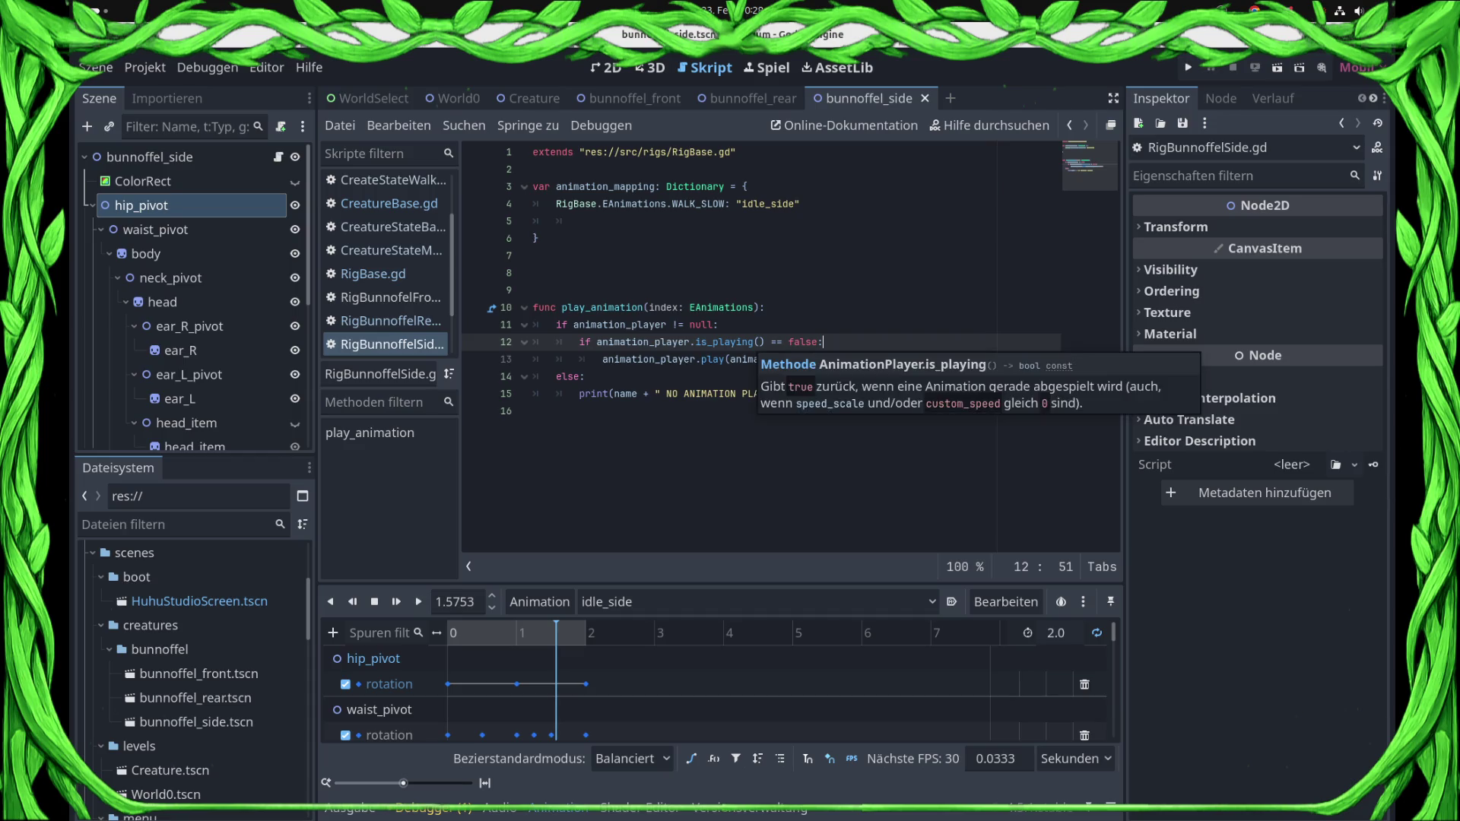
left_click(723, 341, "ctrl")
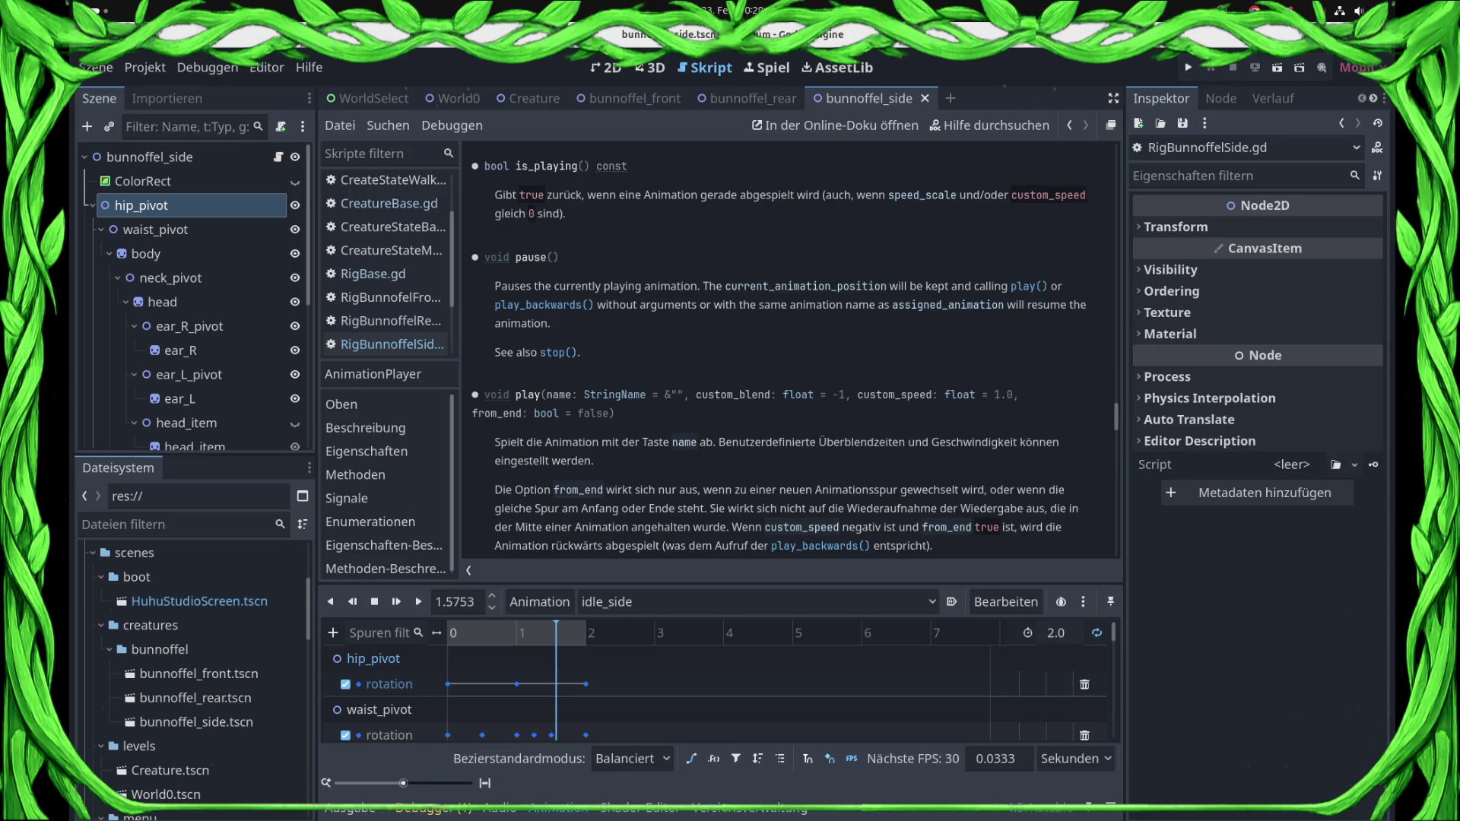
scroll(791, 350, "up", 10)
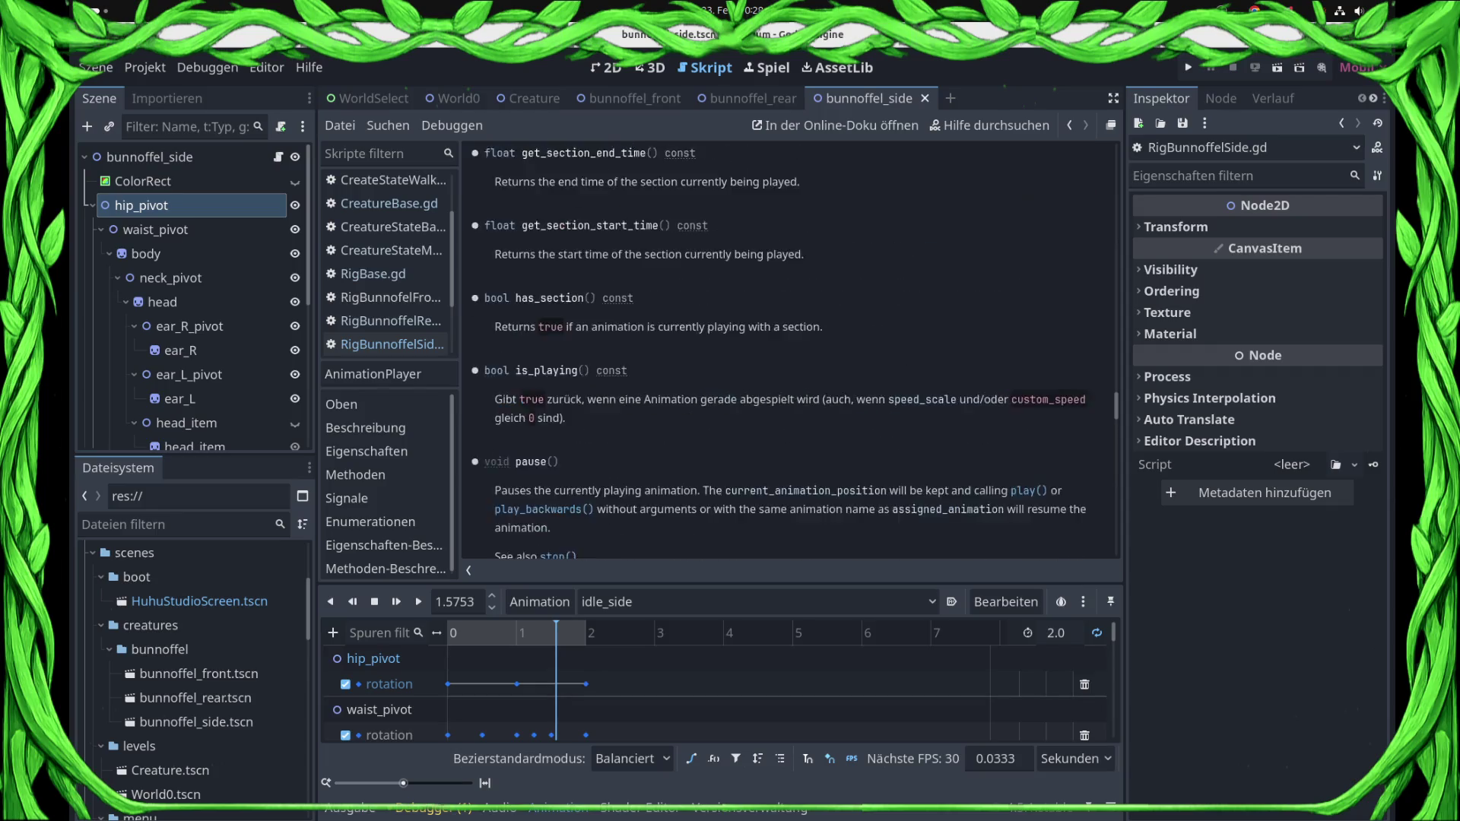
scroll(791, 350, "up", 5)
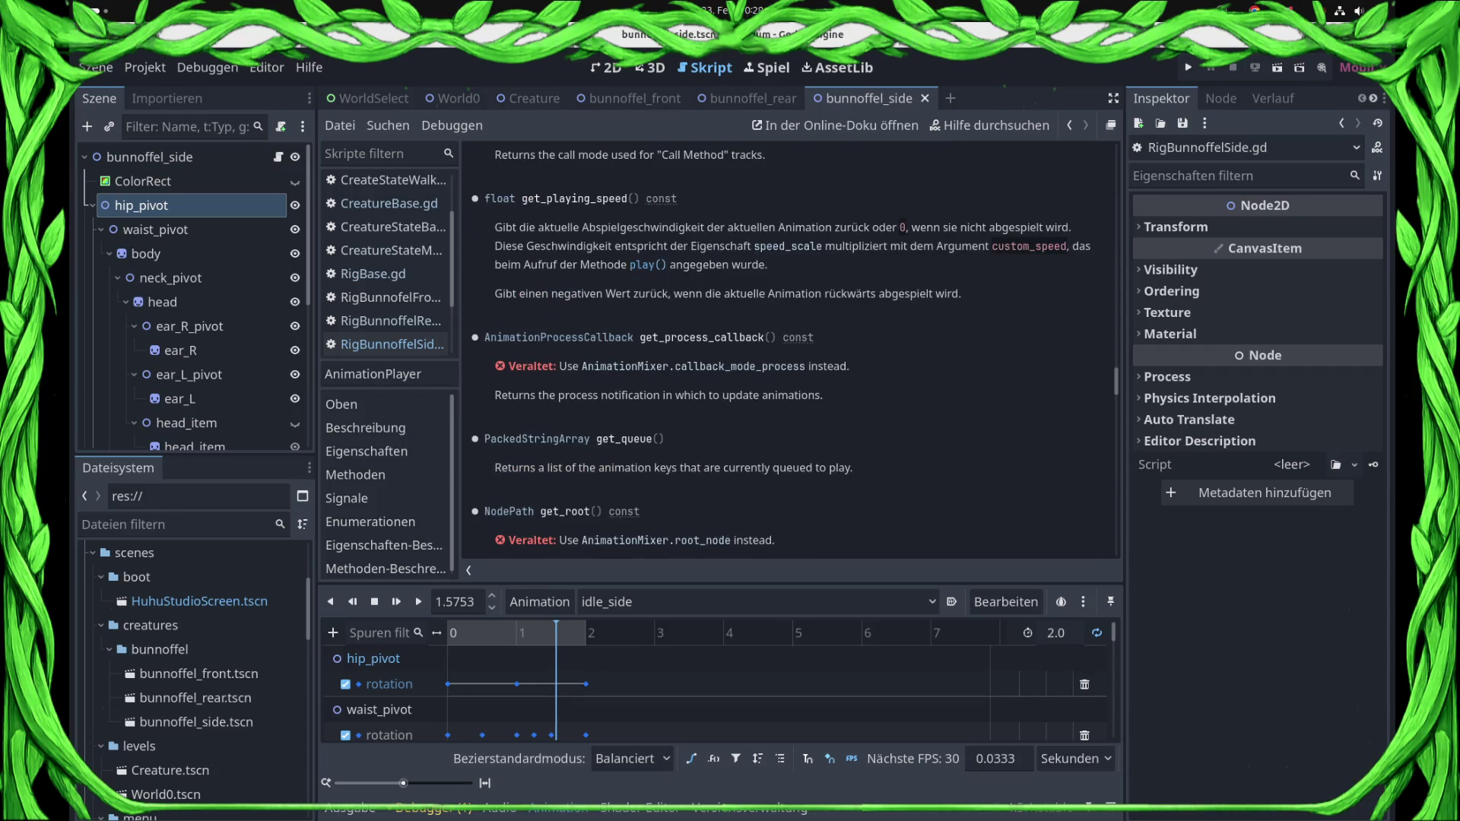
scroll(791, 350, "up", 10)
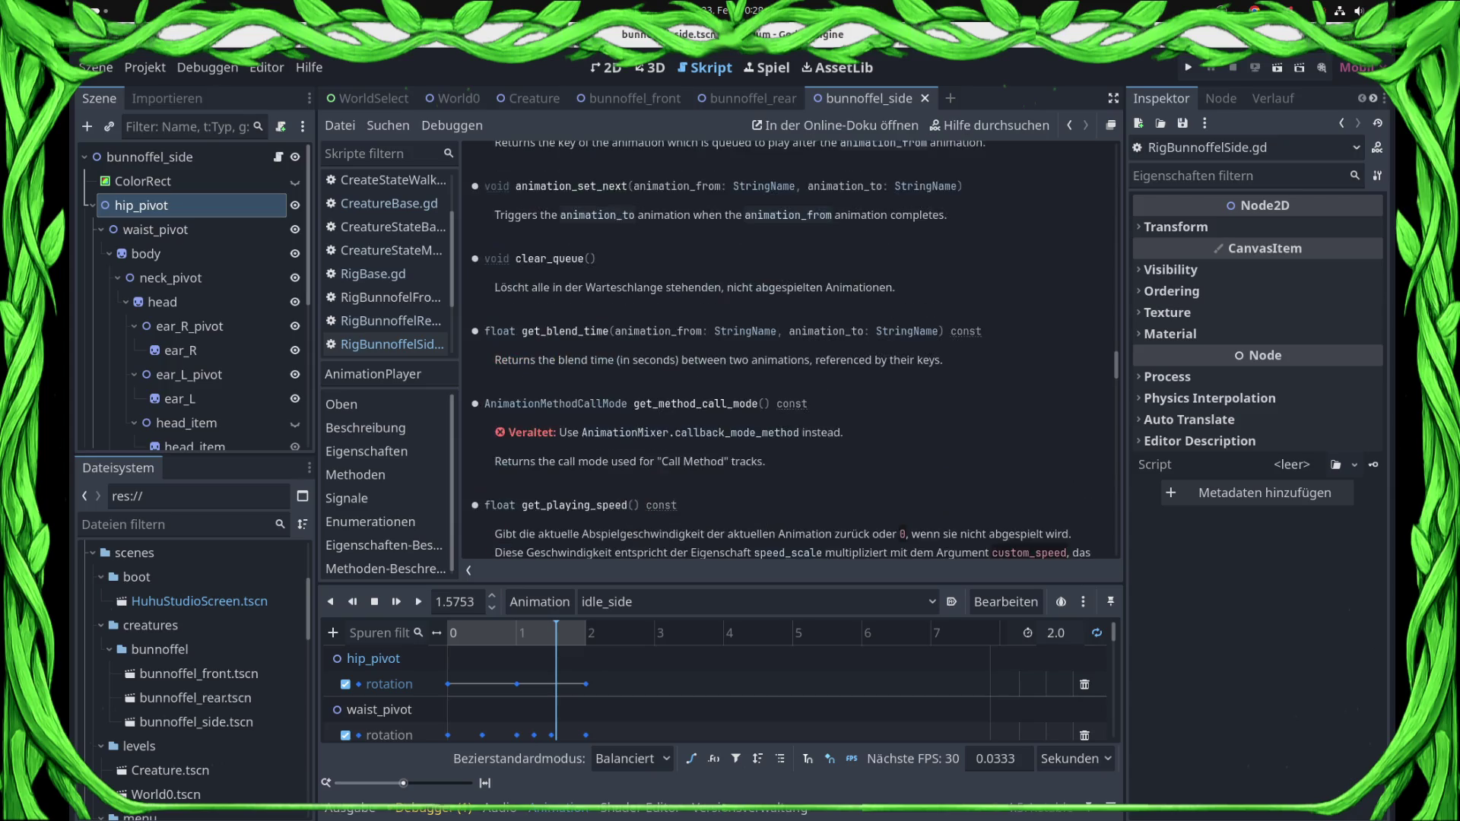
scroll(791, 350, "up", 10)
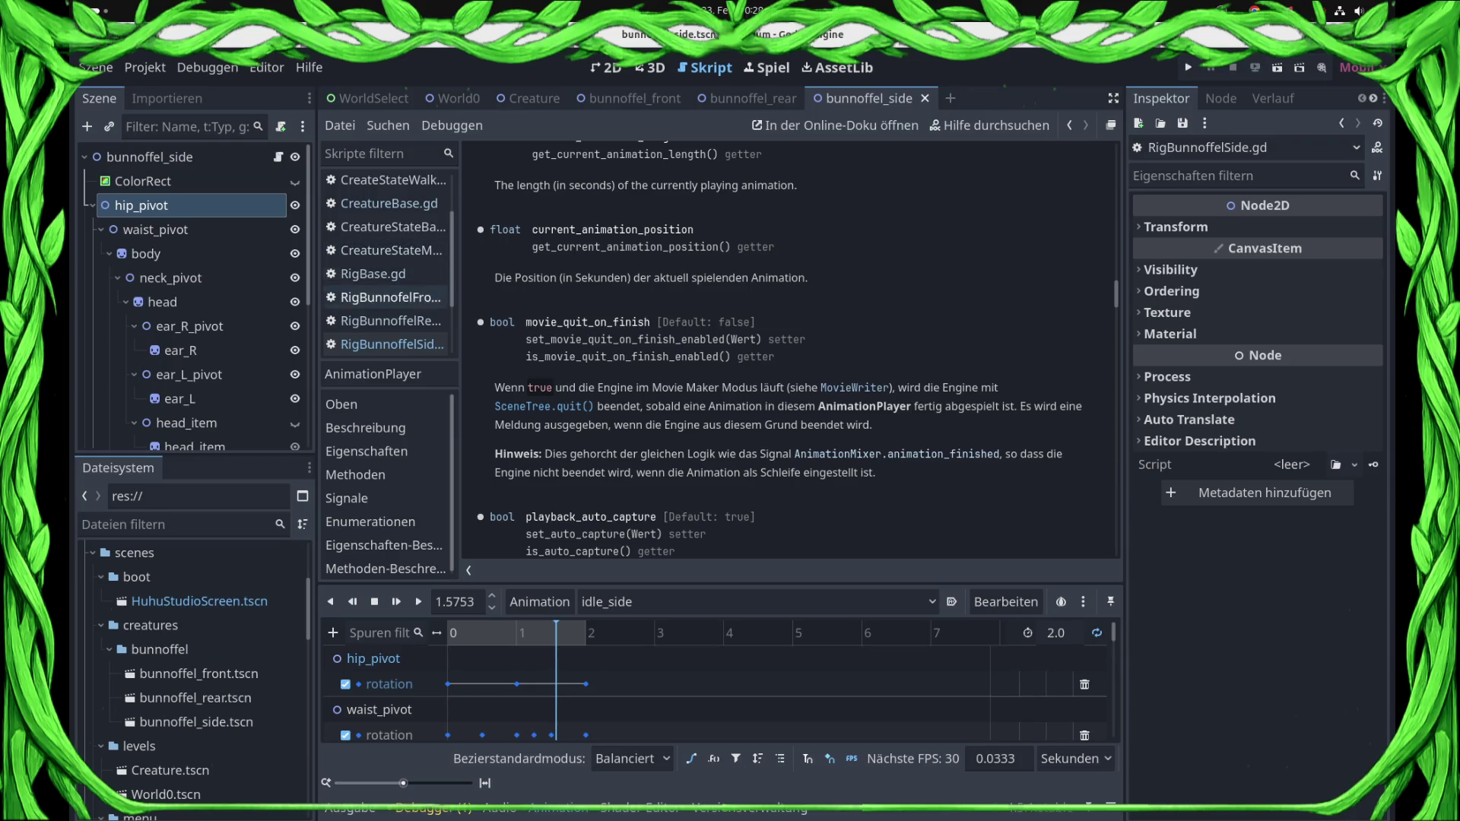
- Return to RigBunnoffelSide.gd and add an indented blank line 12 above the is_playing() check
left_click(384, 344)
key("Up")
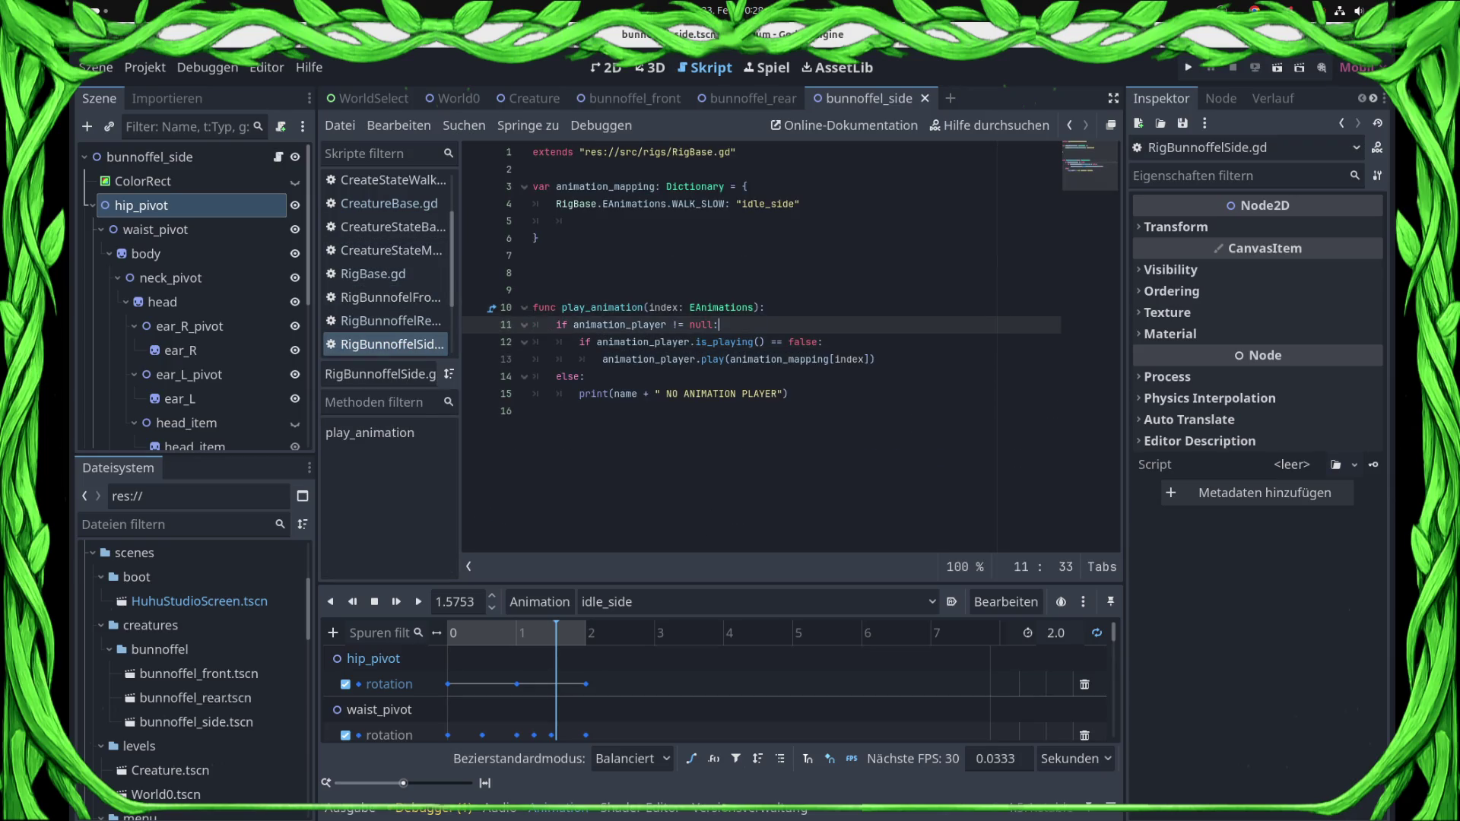
key("End")
key("Return")
- Try writing an animation_player.get_ call on line 12, then erase it back to the indent
type("an")
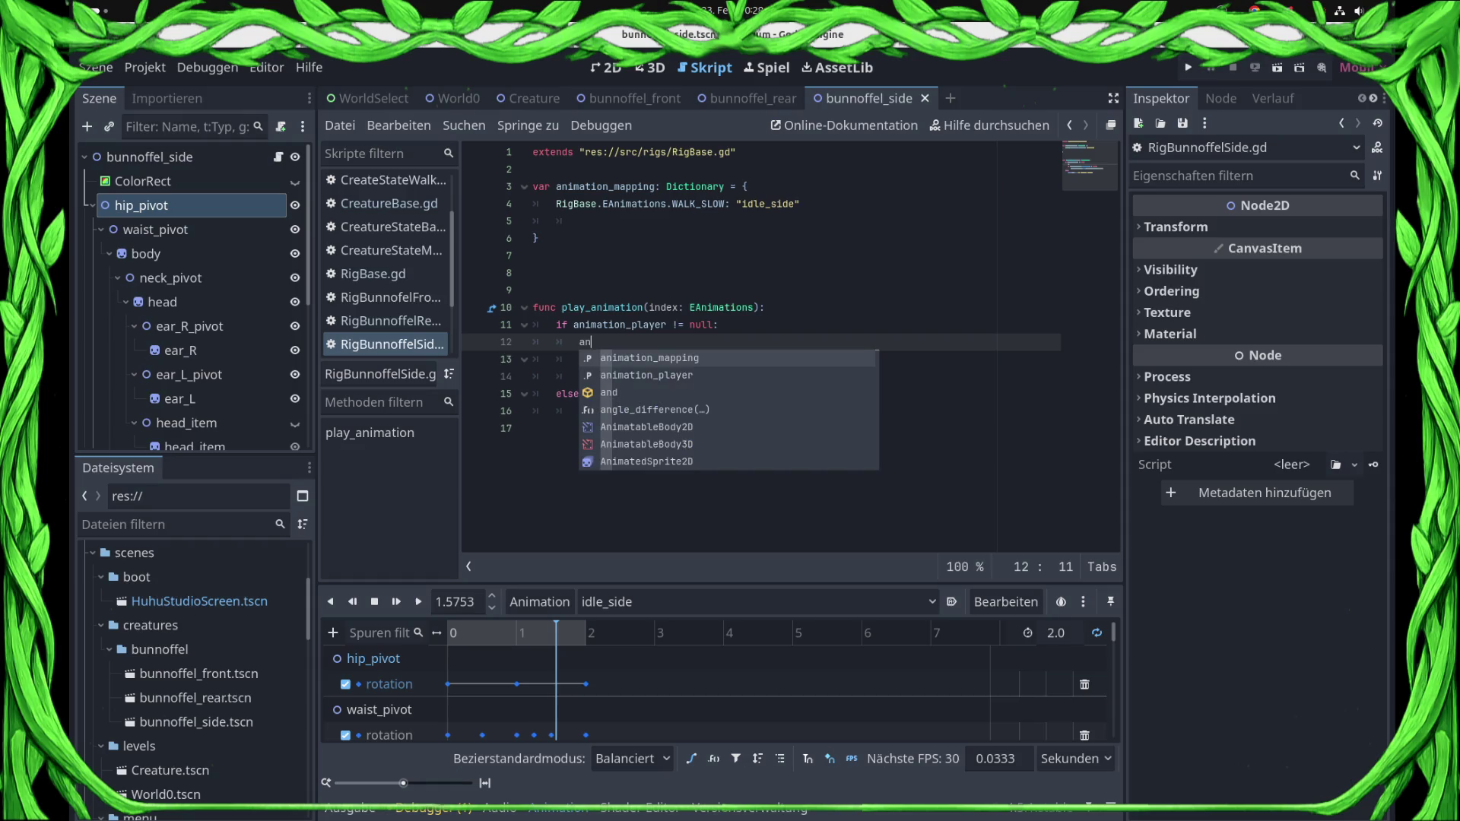
key("Down")
key("Return")
type(".get_cu")
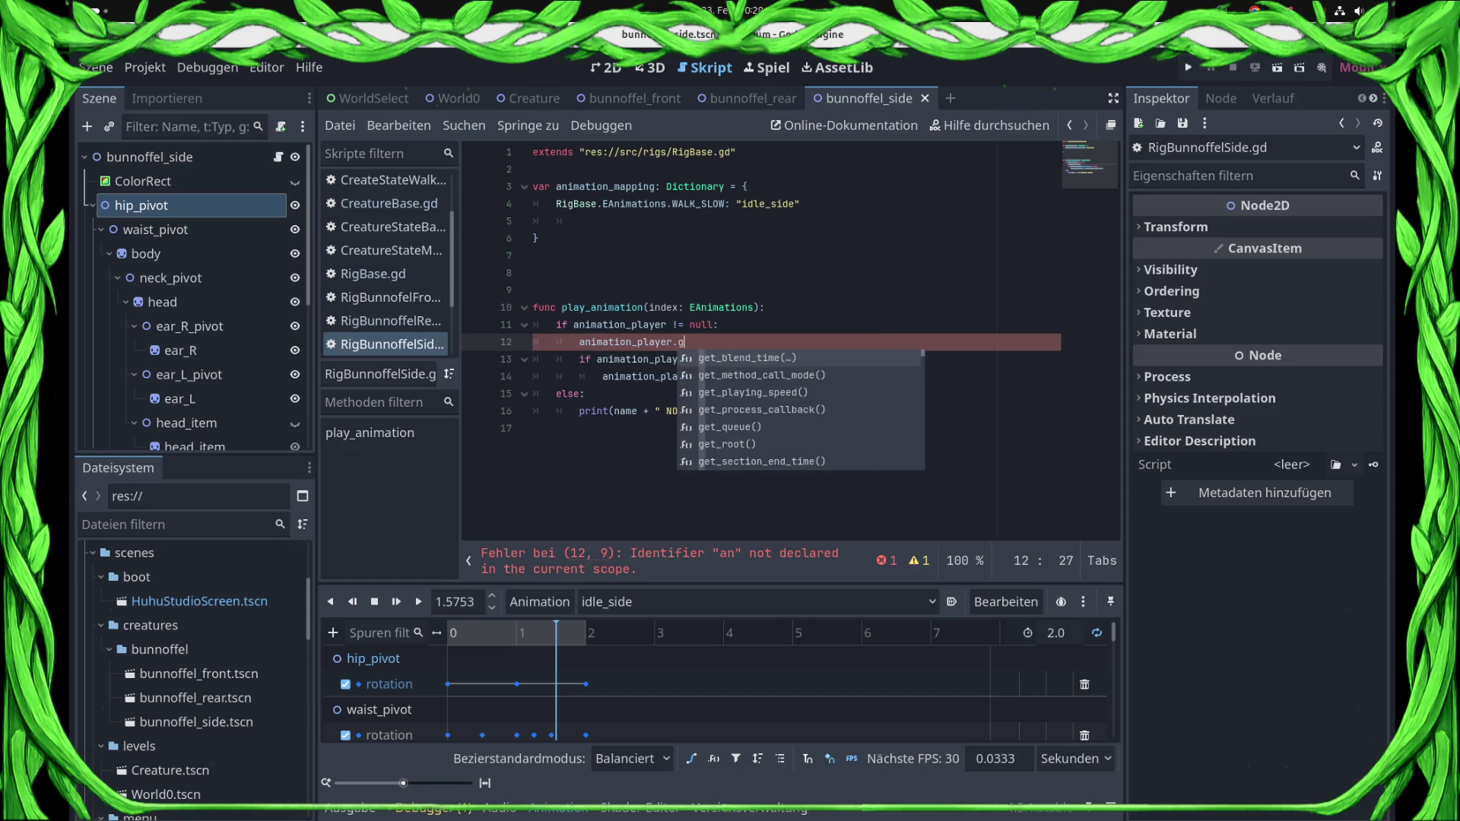
key("BackSpace")
key("BackSpace")
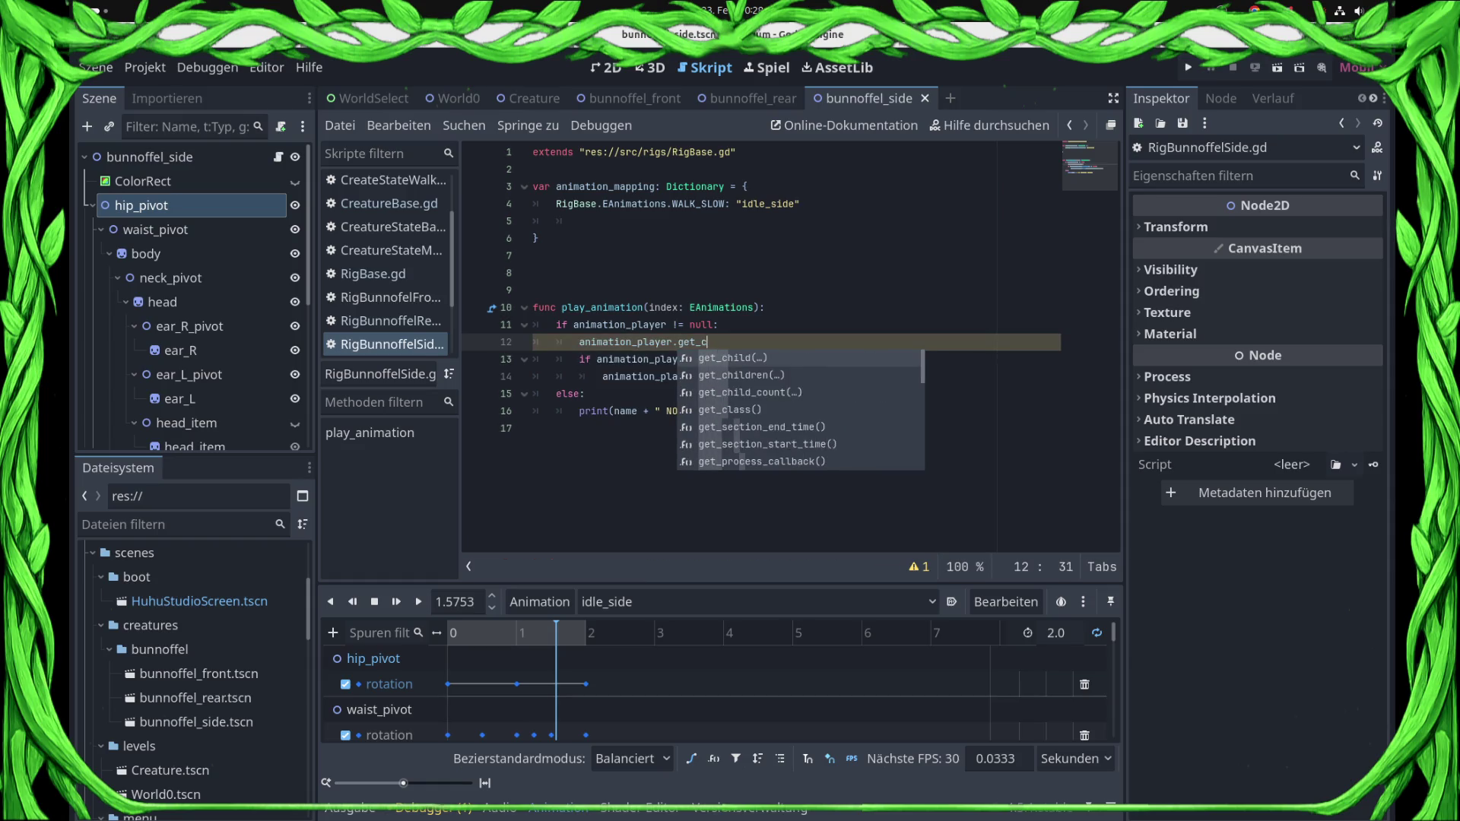
type("an")
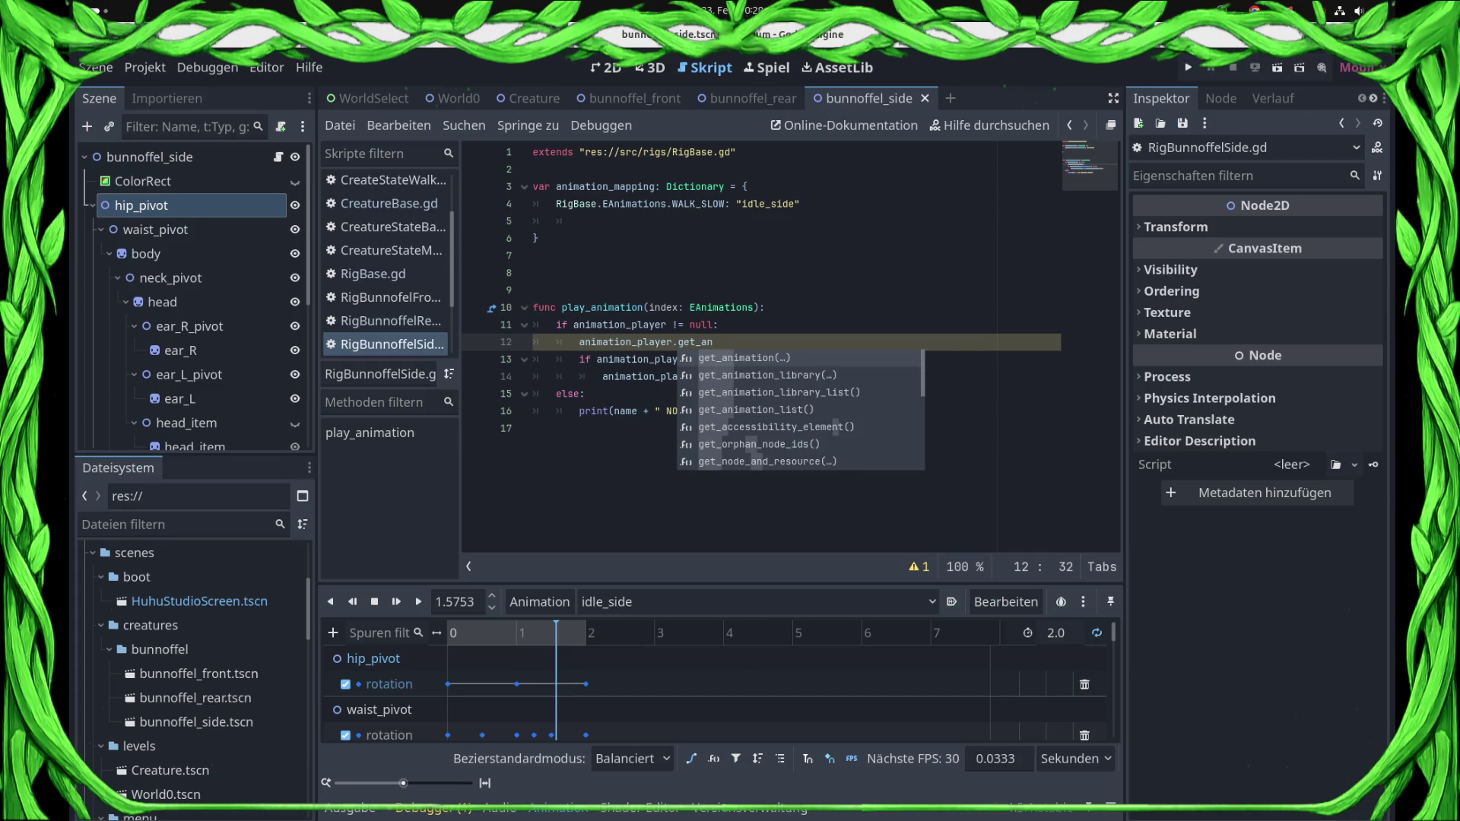
key("BackSpace")
key("BackSpace")
type("pla")
key("BackSpace")
key("BackSpace")
key("BackSpace")
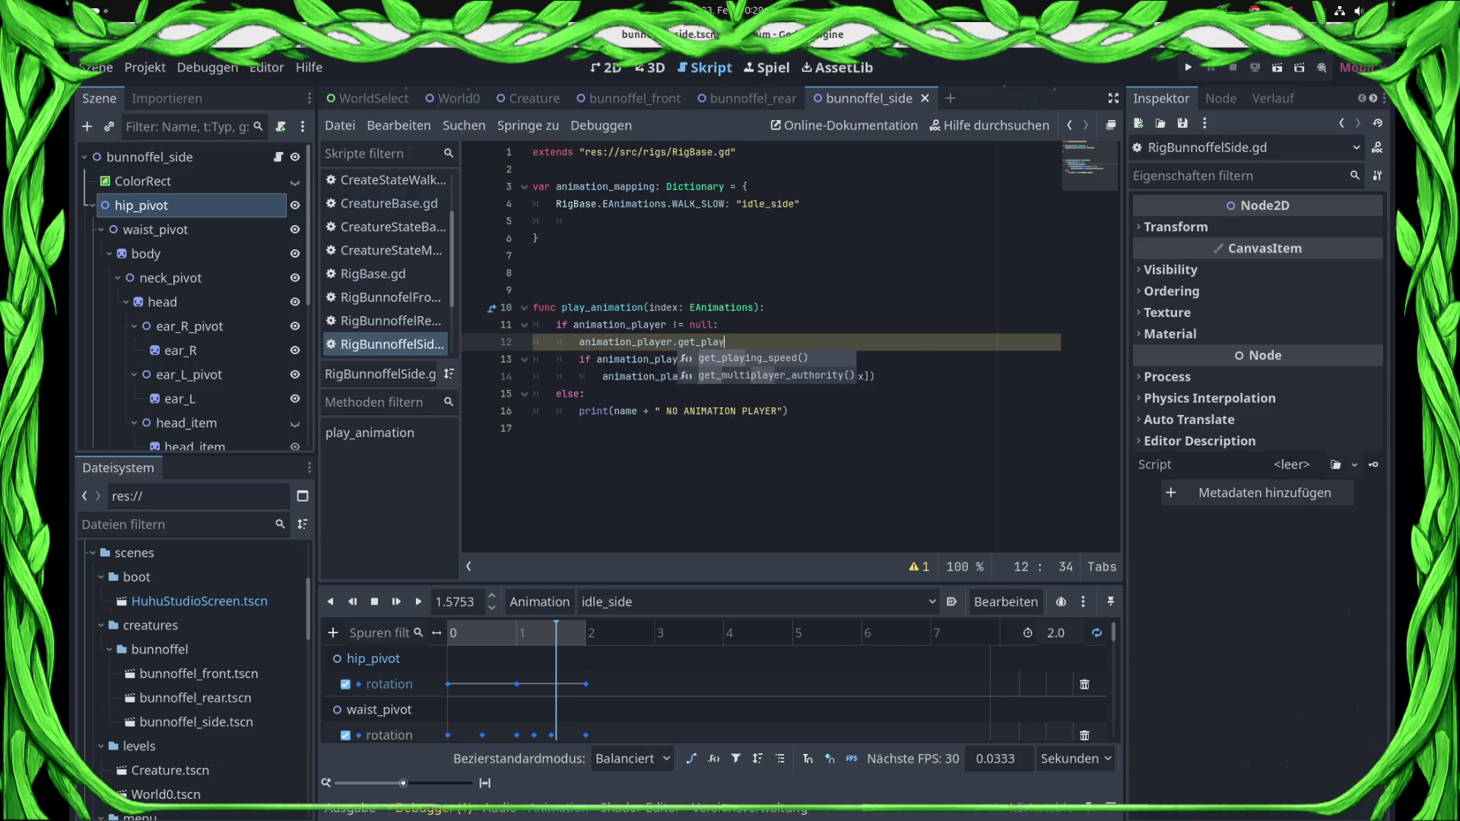
key("BackSpace")
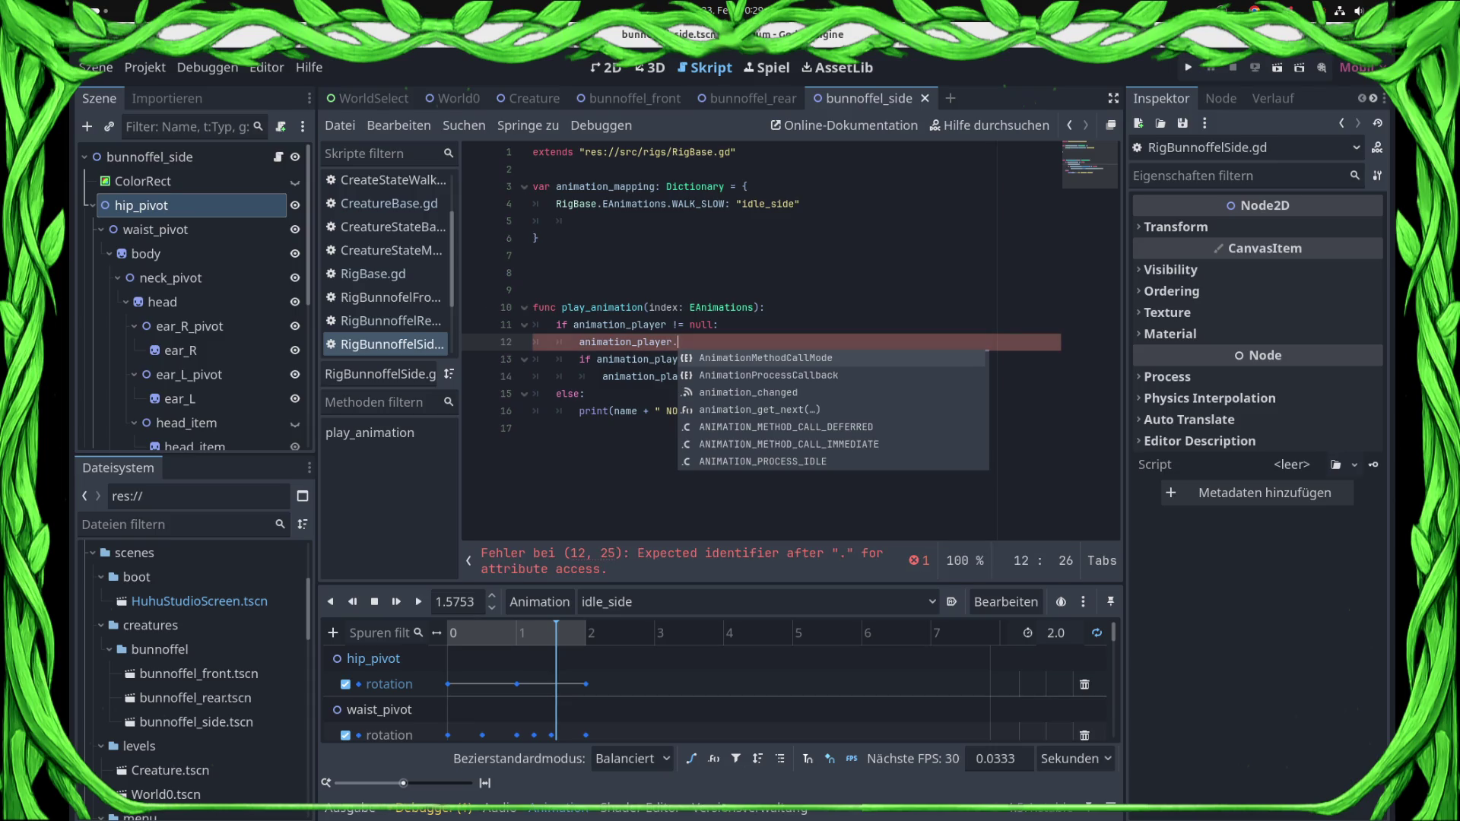
key("BackSpace")
key("BackSpace")
key("BackSpace")
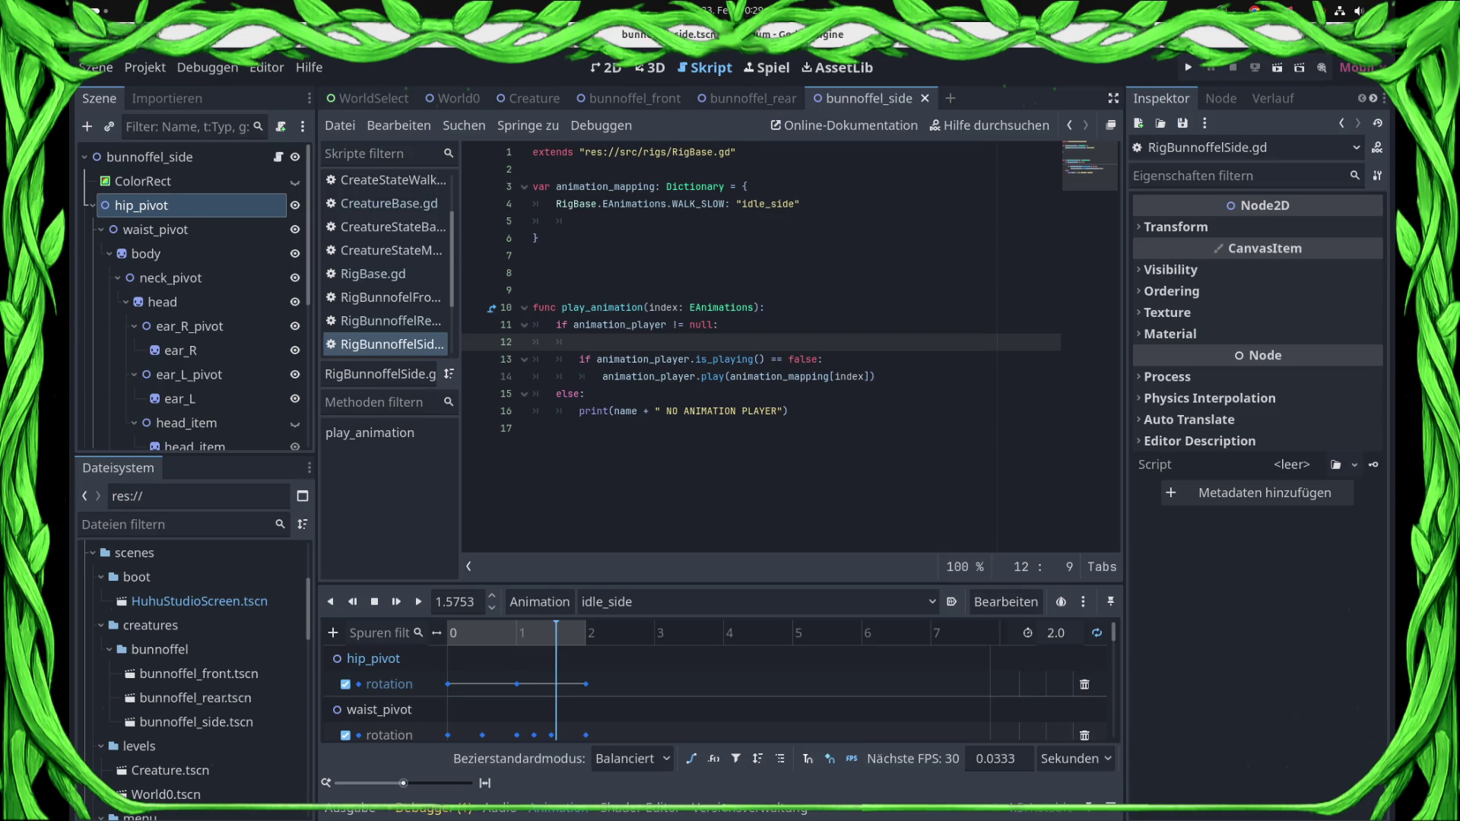
- Copy animation_player from line 11 onto the new line 12
double_click(620, 325)
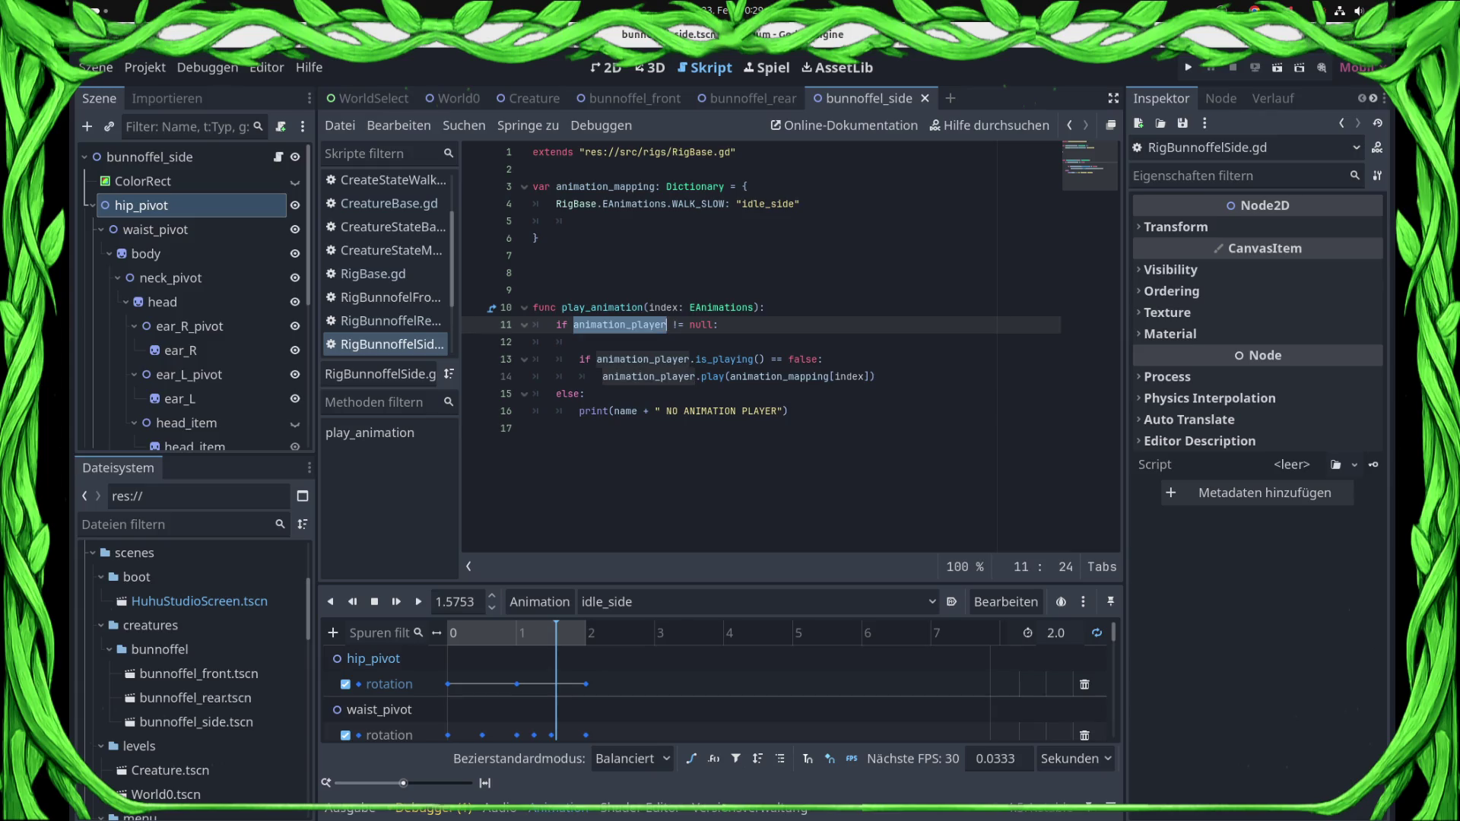
key("ctrl+c")
key("Down")
key("ctrl+v")
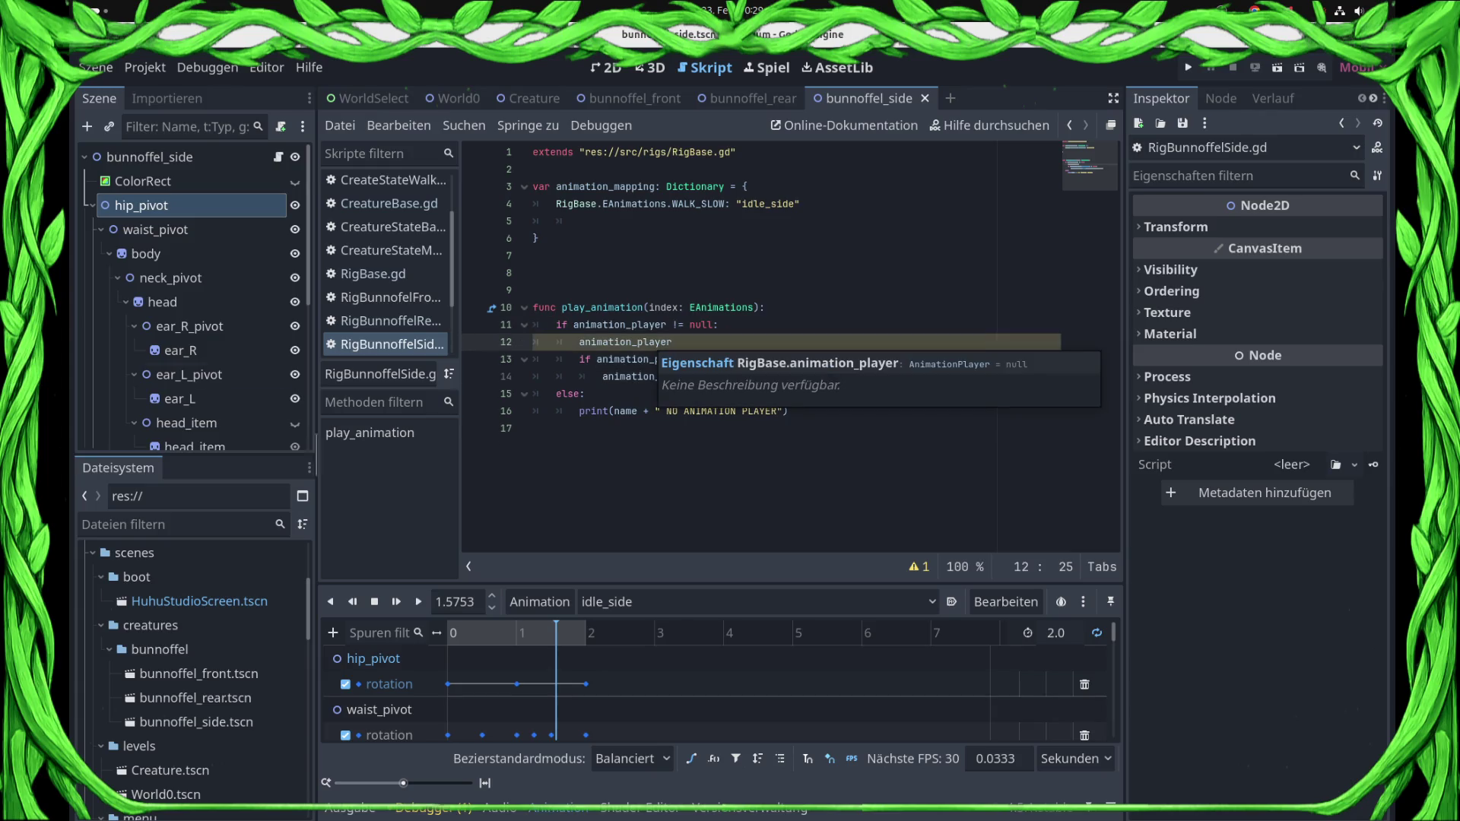
- Look up the current_animation property in the AnimationPlayer docs, then return to the side rig script
key("Down")
key("Down")
key("Down")
key("Down")
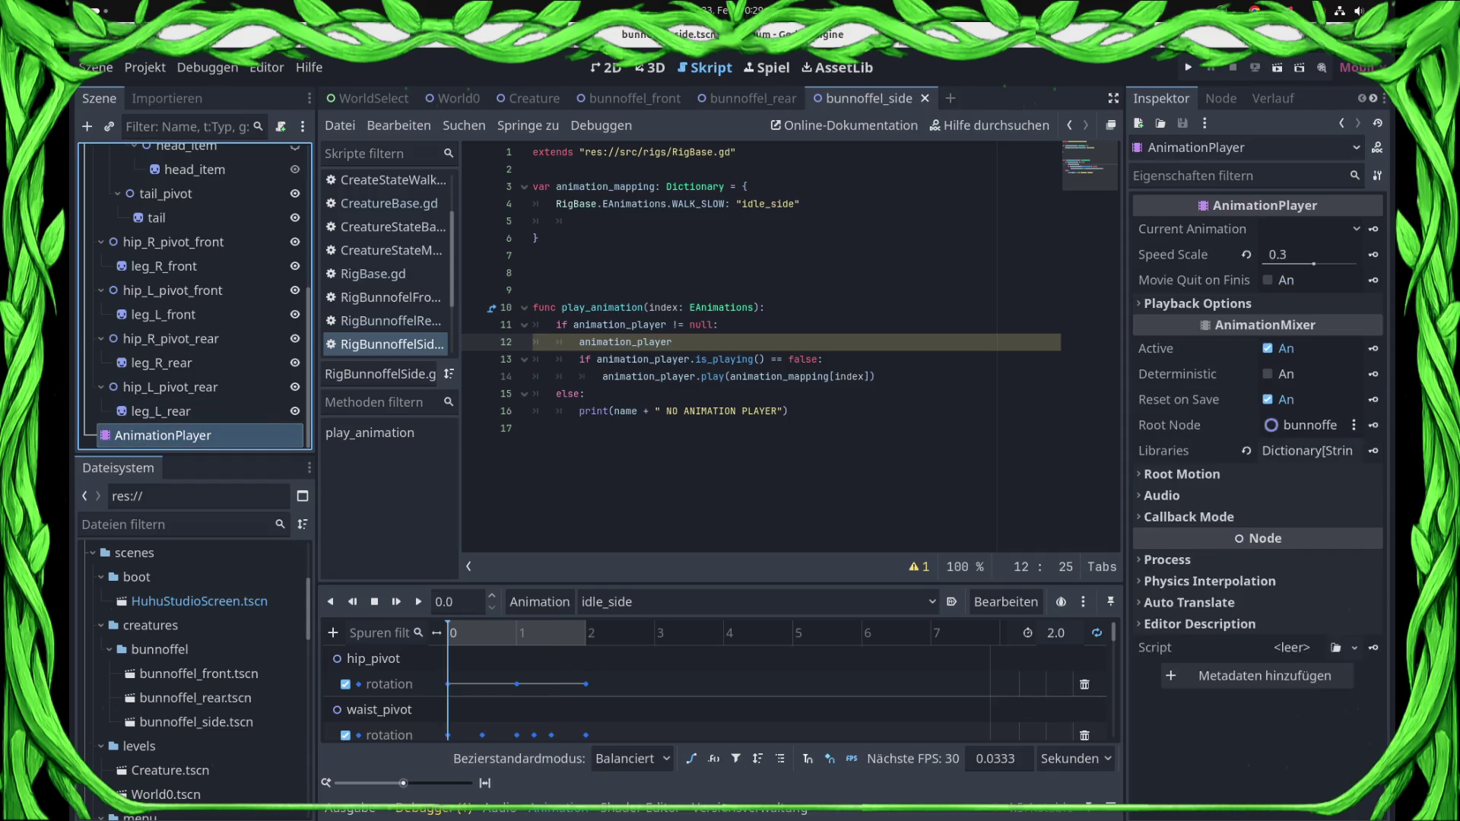
key("Menu")
key("Up")
key("Return")
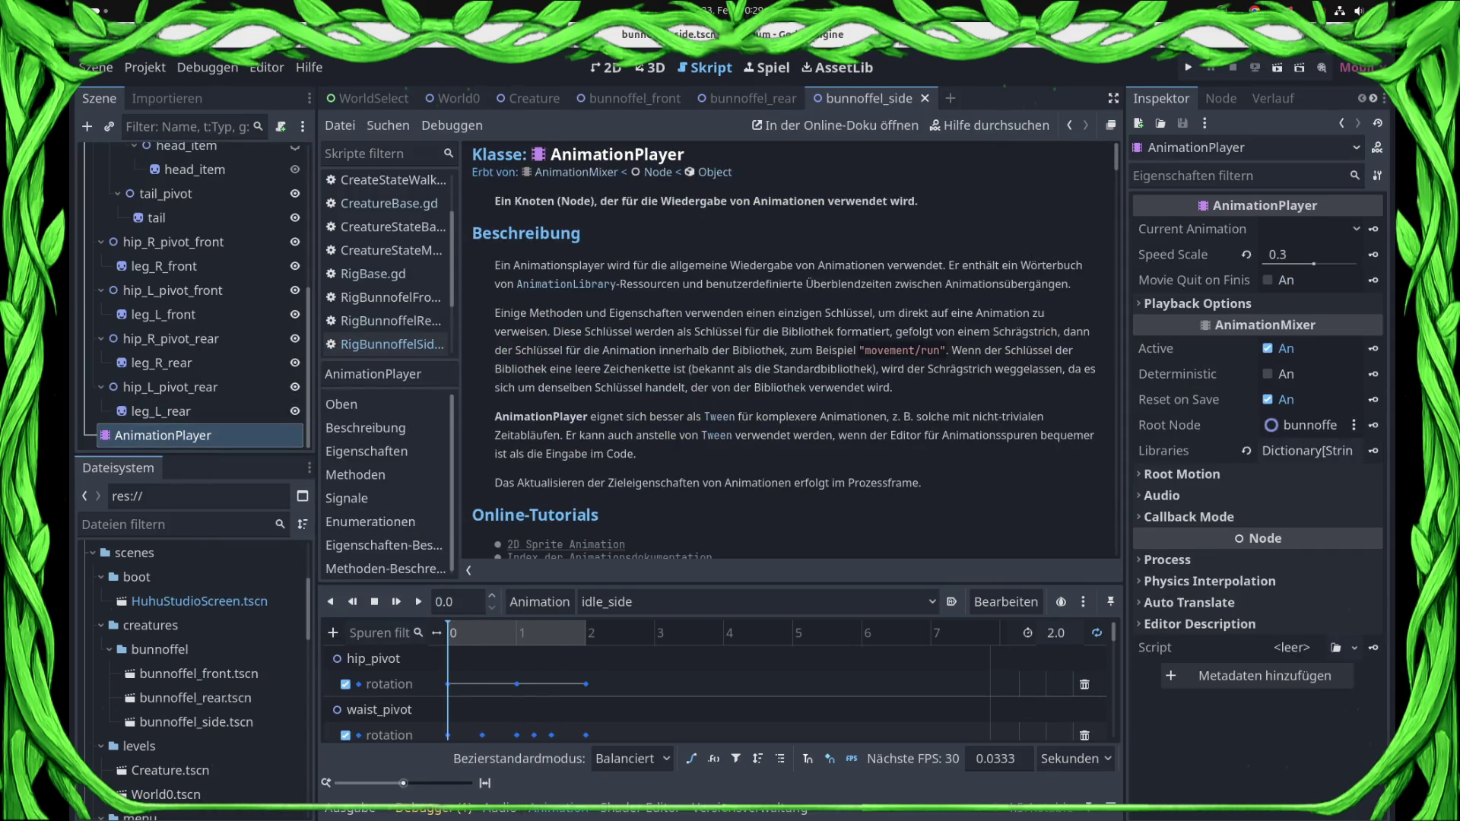
scroll(791, 350, "down", 5)
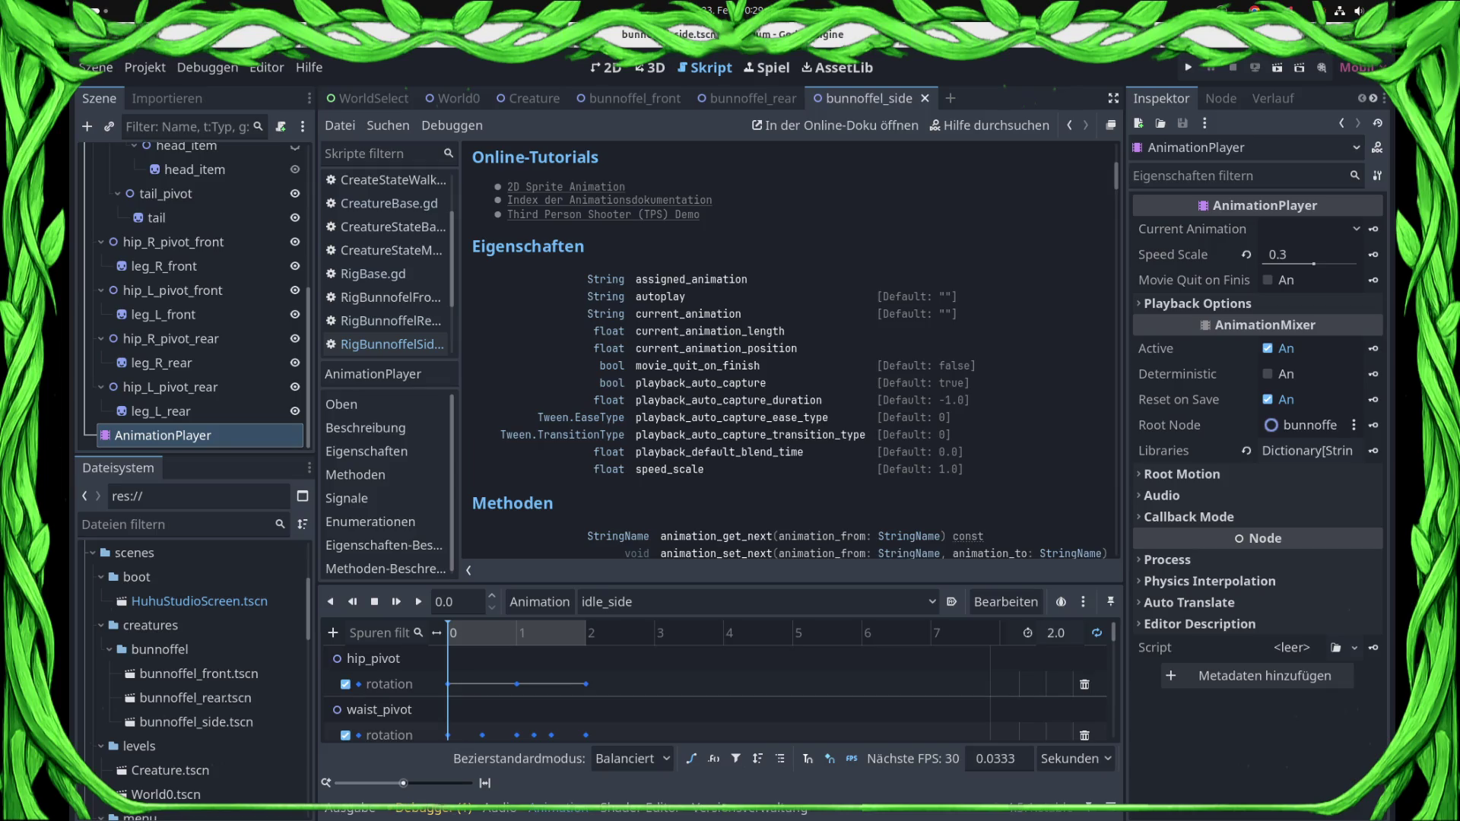
double_click(688, 314)
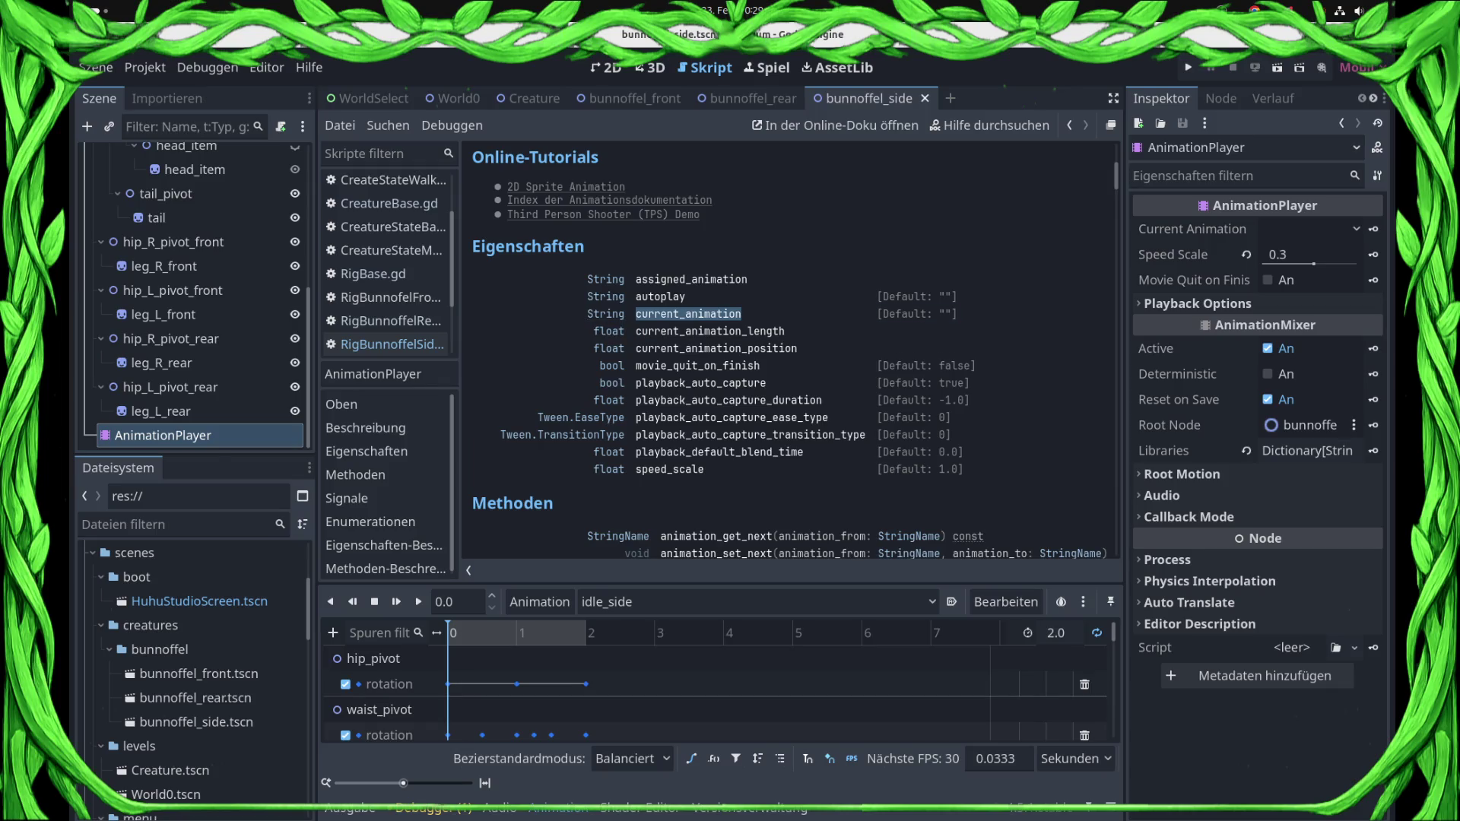
left_click(385, 344)
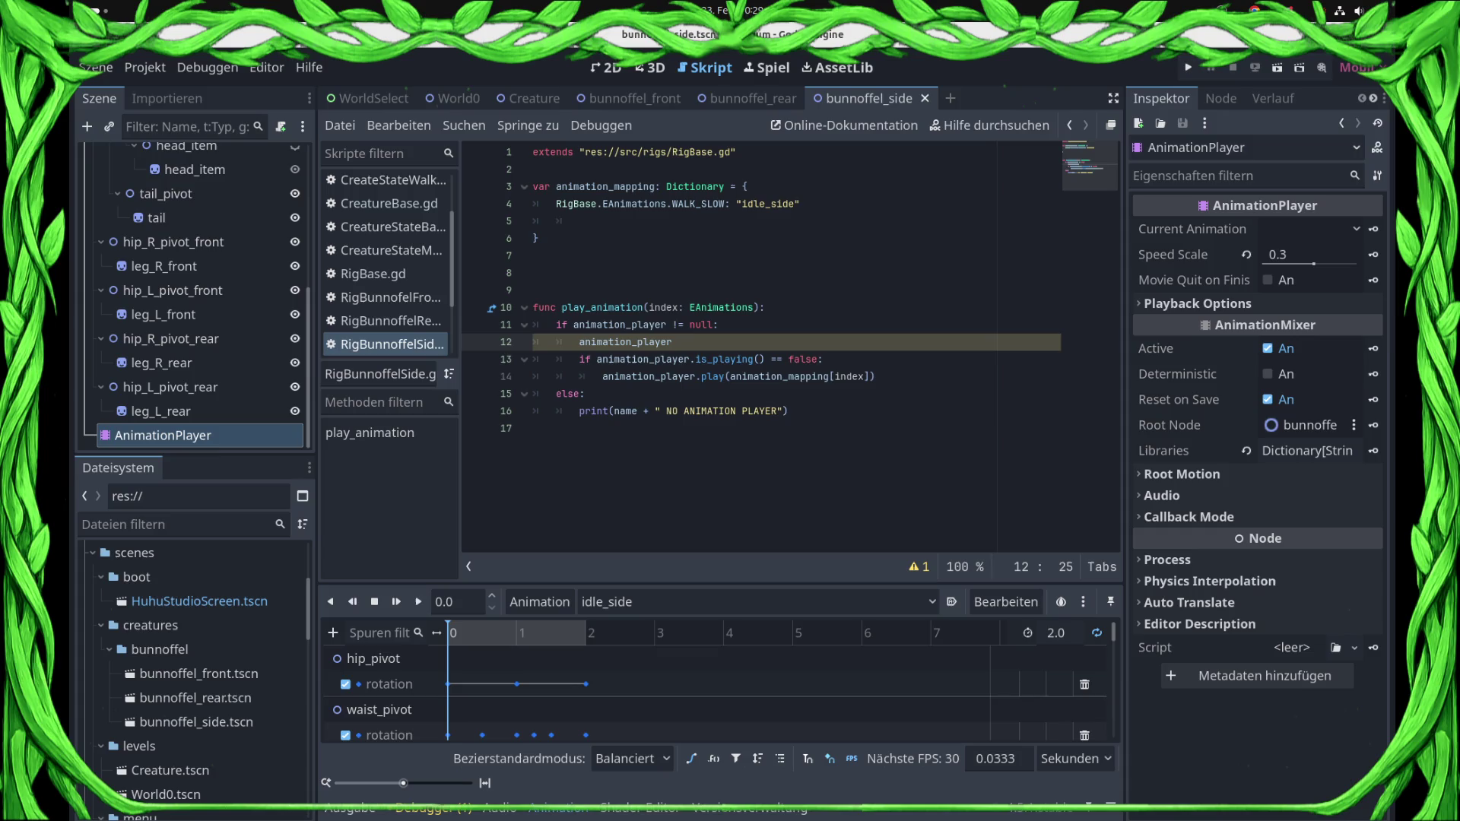
- Turn line 12 into 'if animation_player.current_animation !='
key("Home")
type("if")
key("End")
type(".cu")
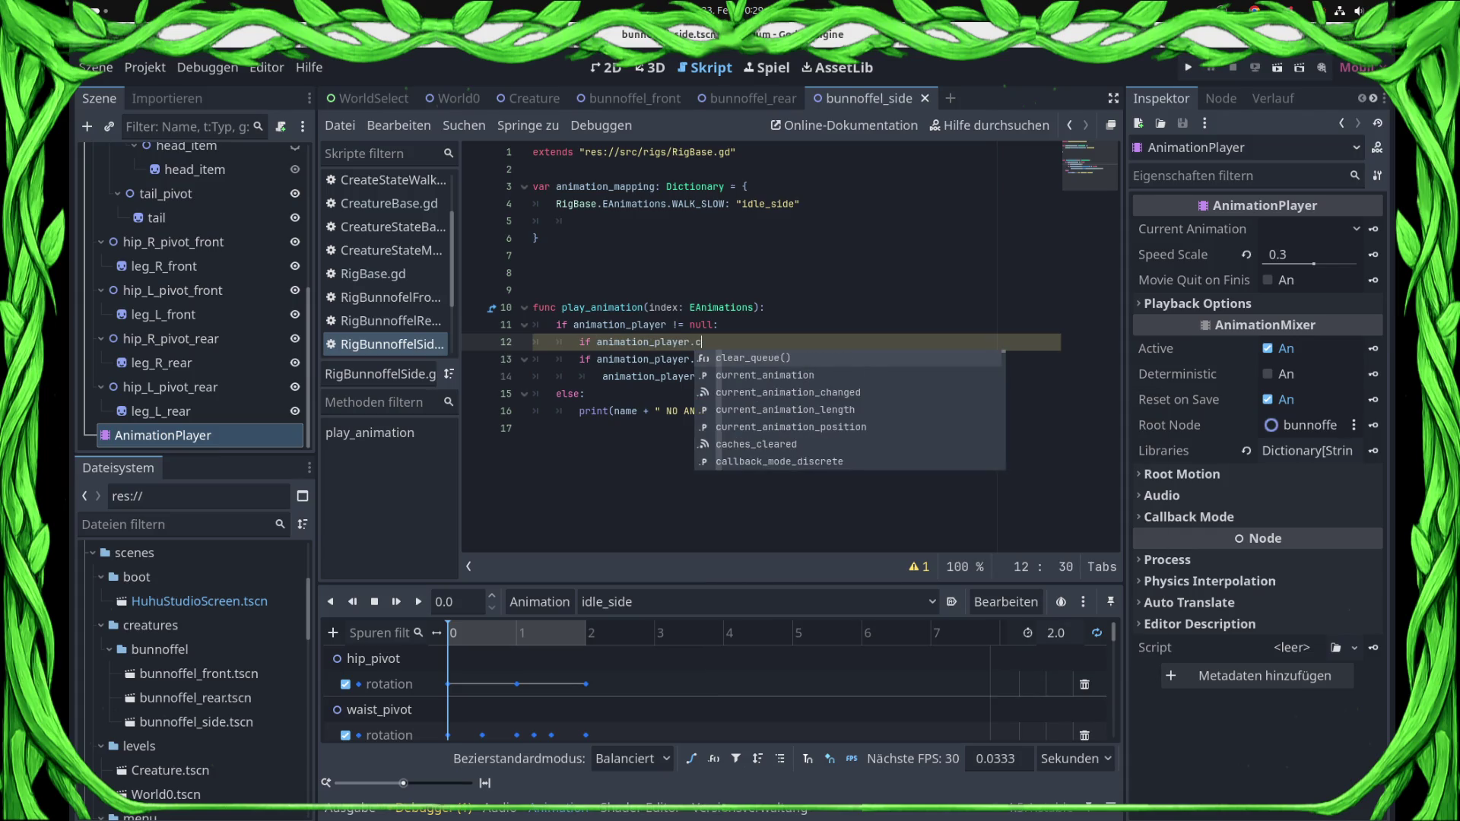
key("Return")
type("==")
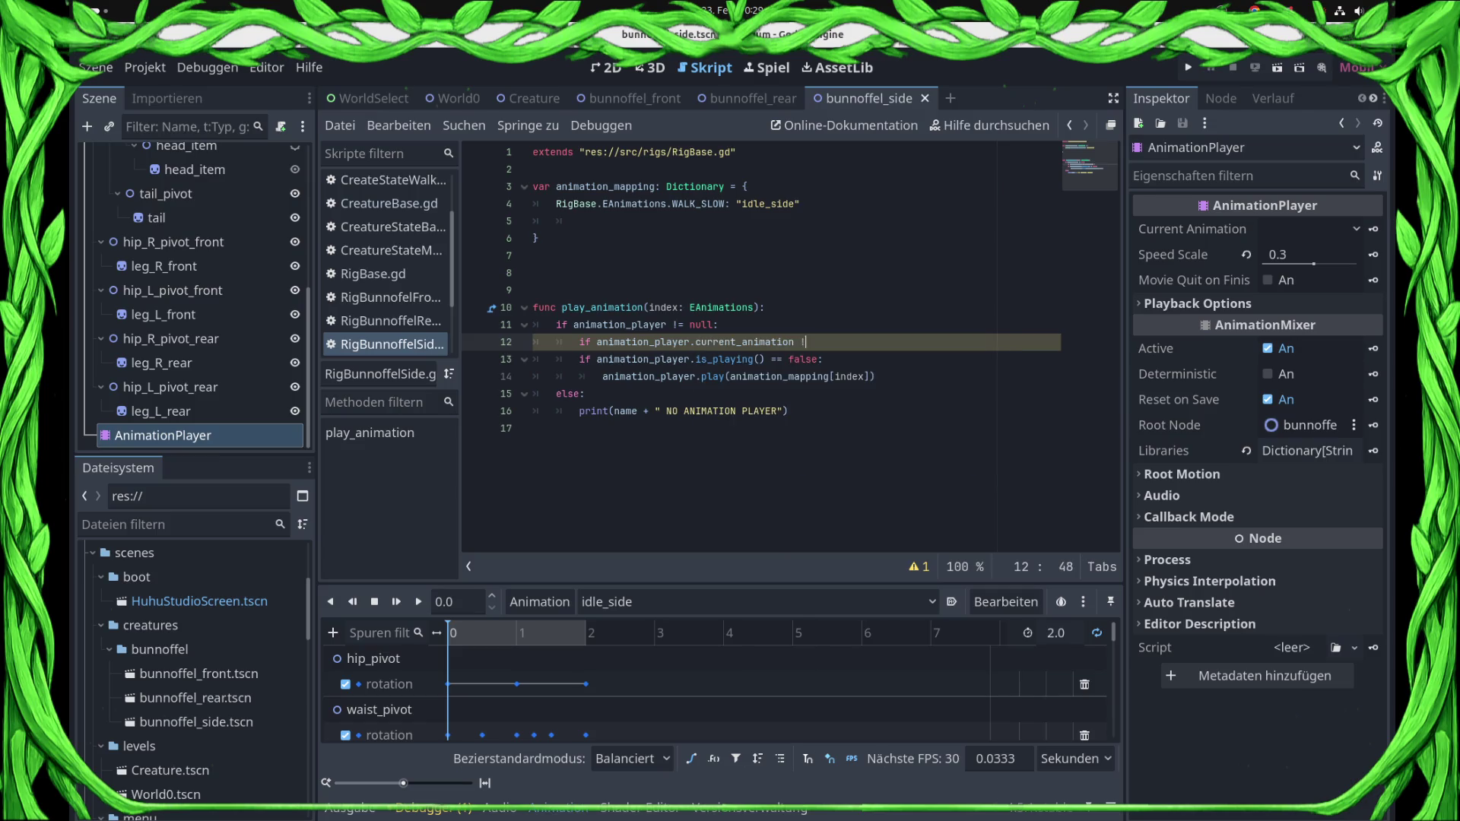
key("BackSpace")
key("BackSpace")
type("!=")
- Complete the condition with animation_mapping[index] copied from line 14, ending with a colon
left_click(754, 377)
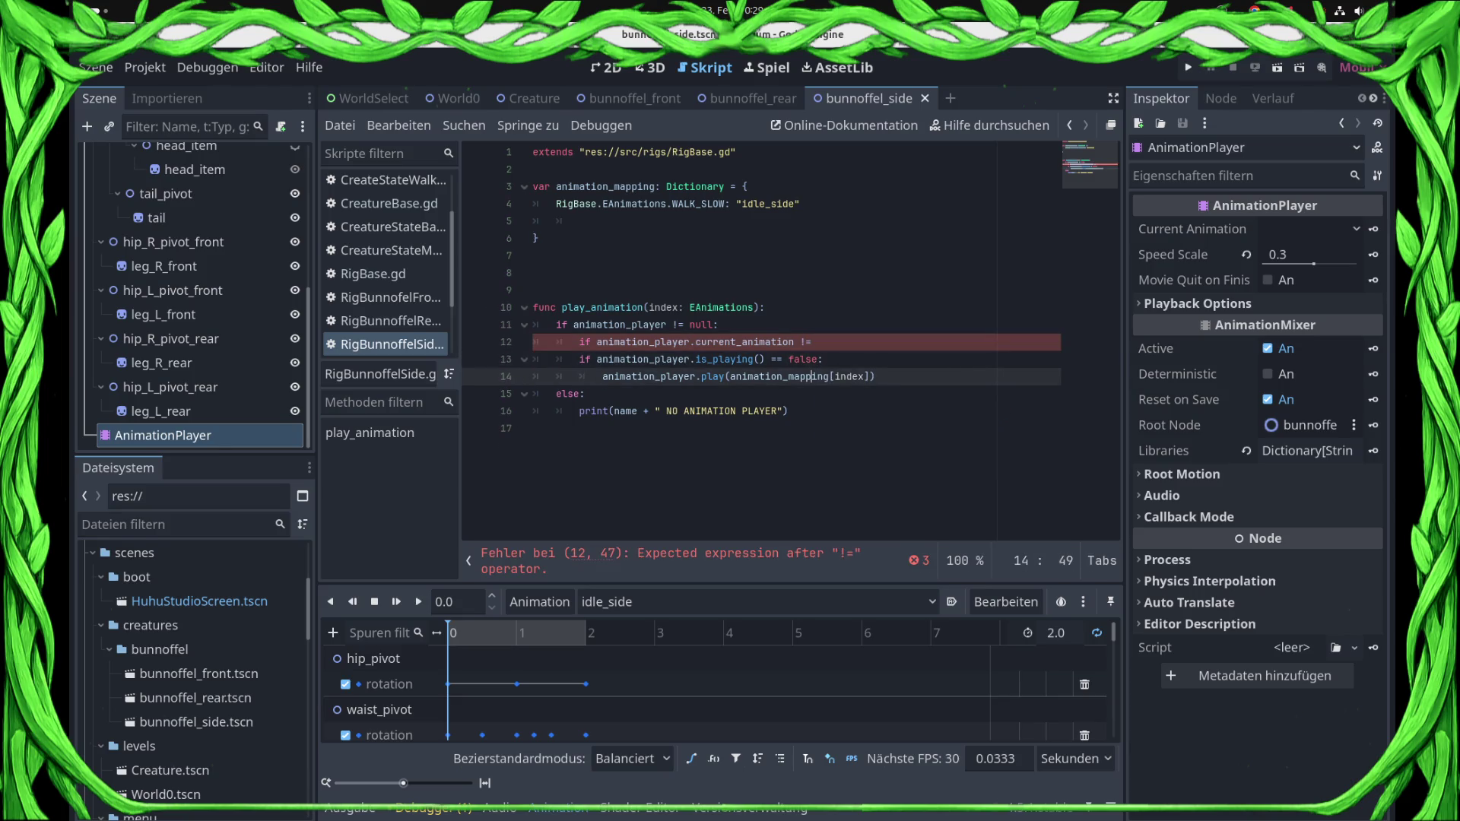
left_click_drag(733, 376, 872, 376)
key("ctrl+c")
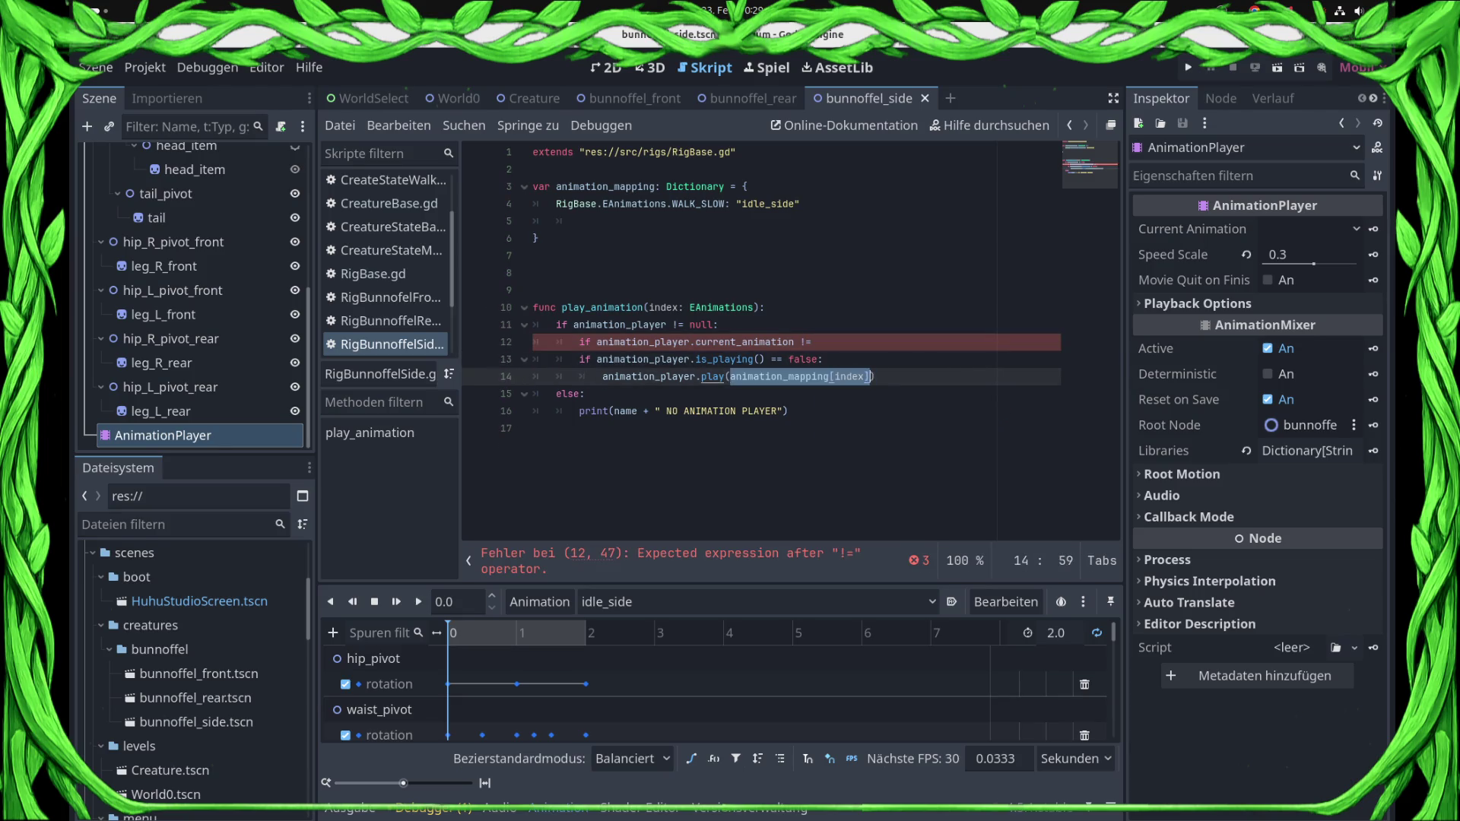
left_click(836, 343)
key("ctrl+v")
type(":")
key("Return")
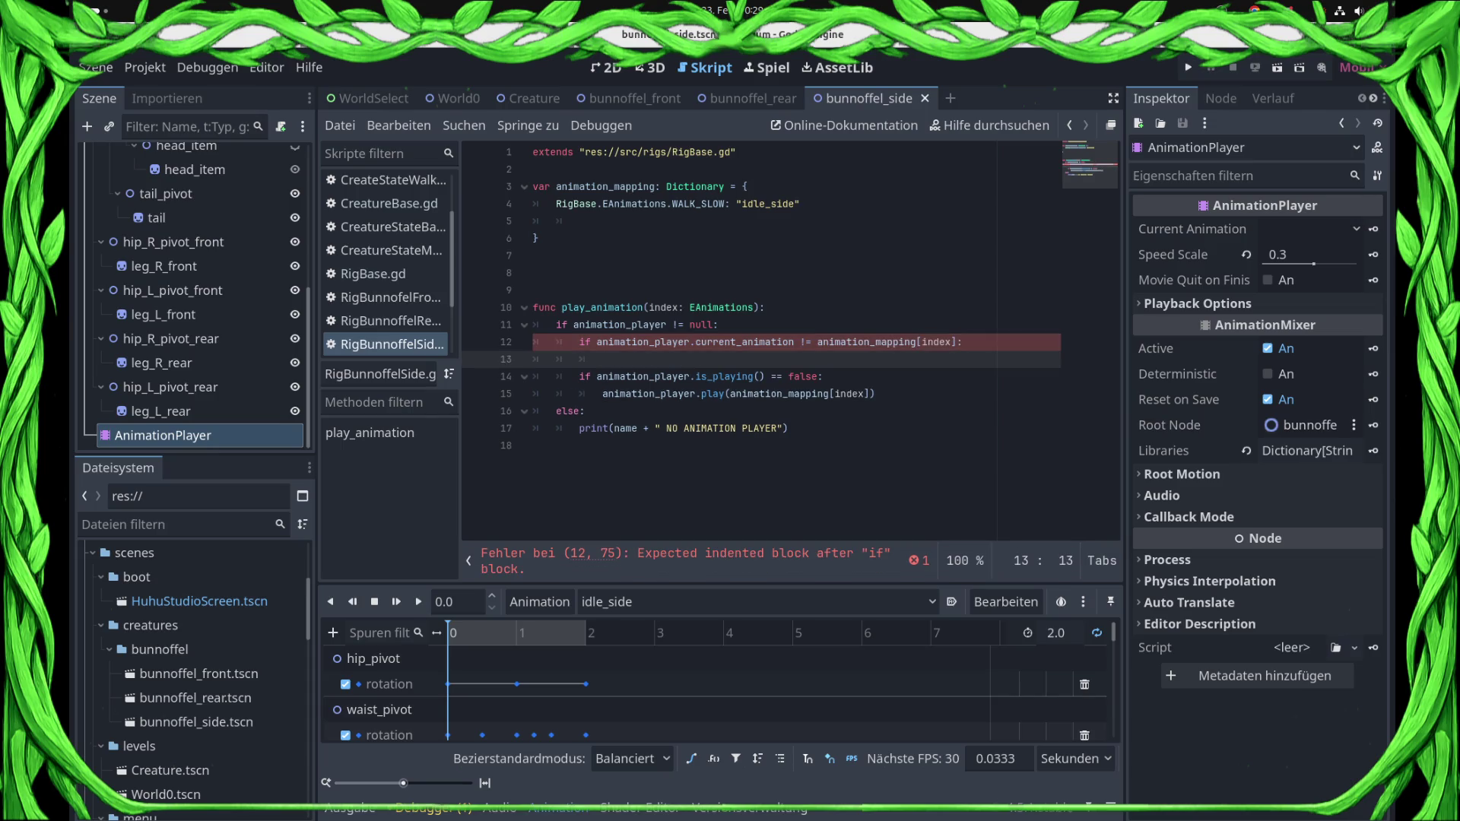
- Add animation_player.stop() as the condition's body and launch the game with F5
type("a")
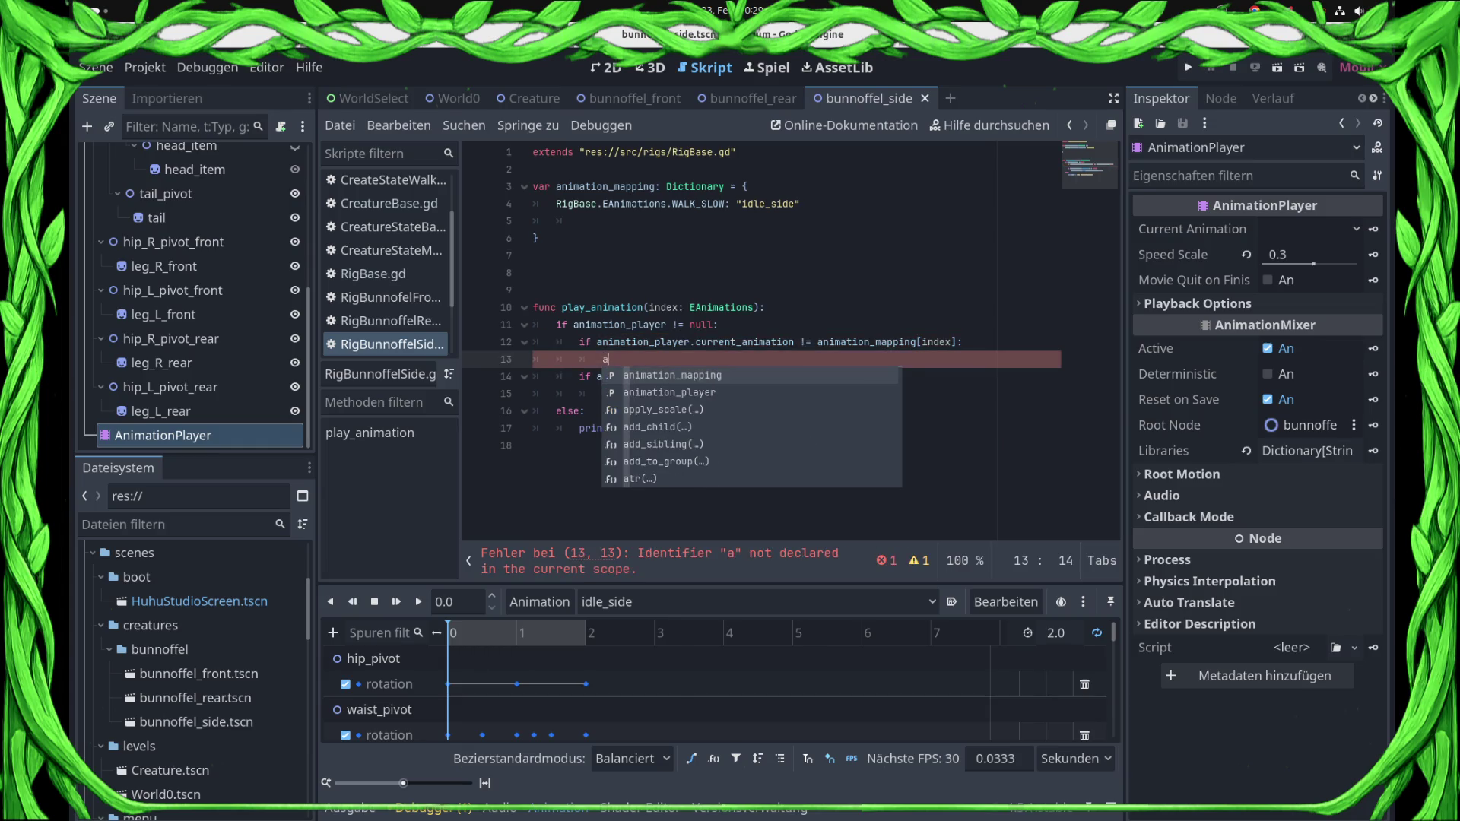
key("Down")
key("Return")
type(".stop")
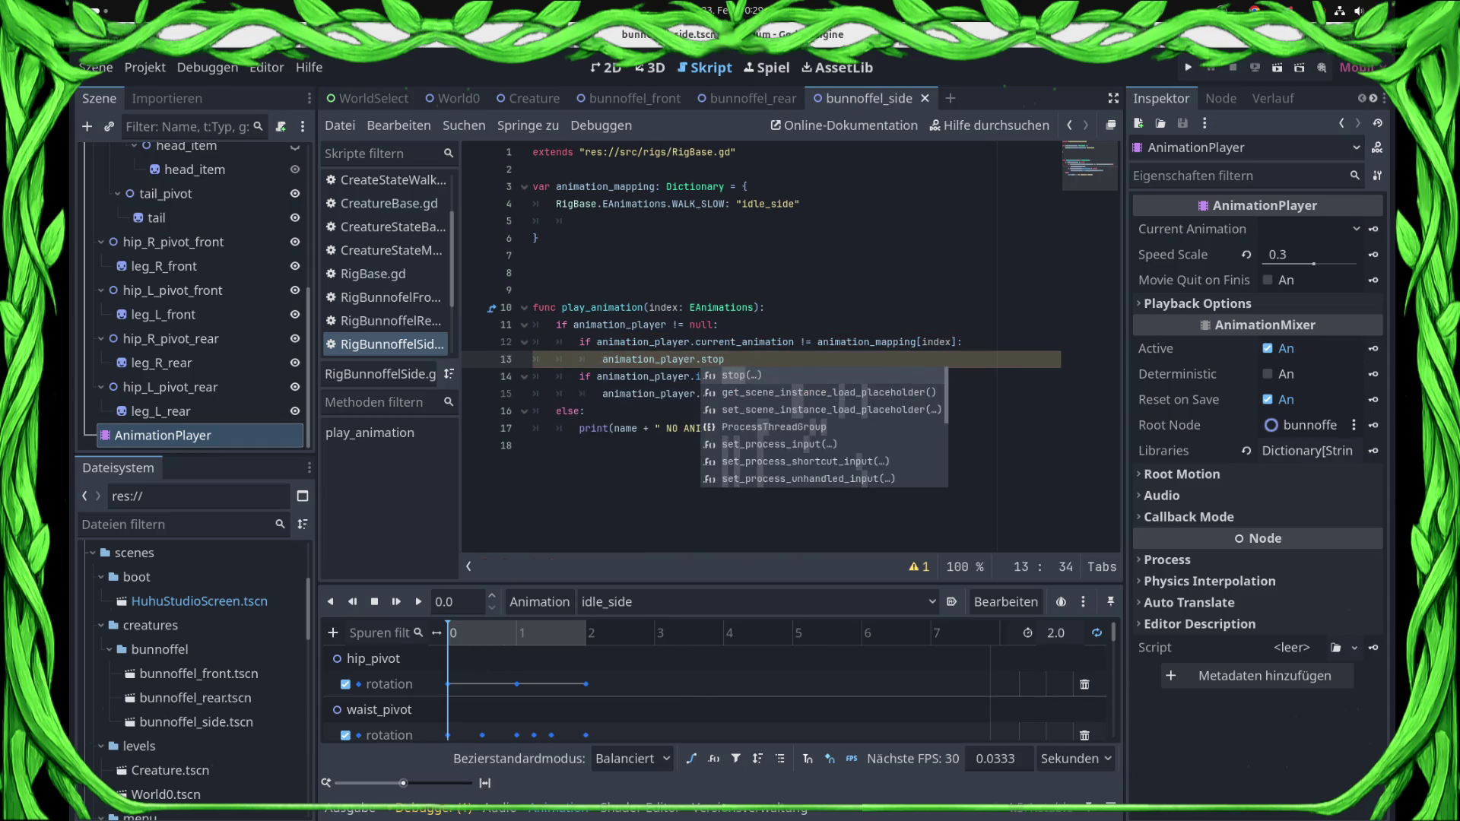
key("Return")
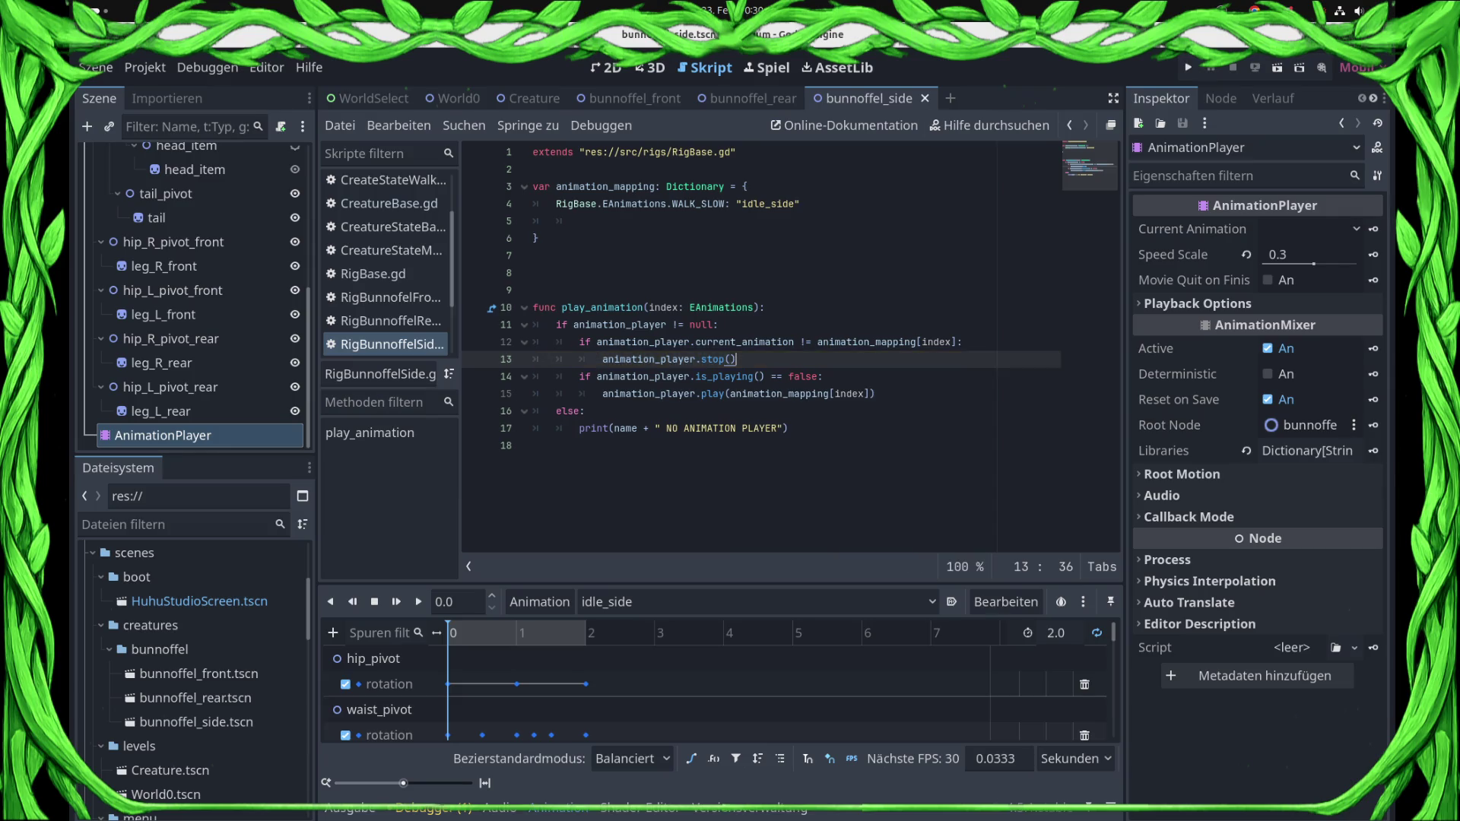
key("F5")
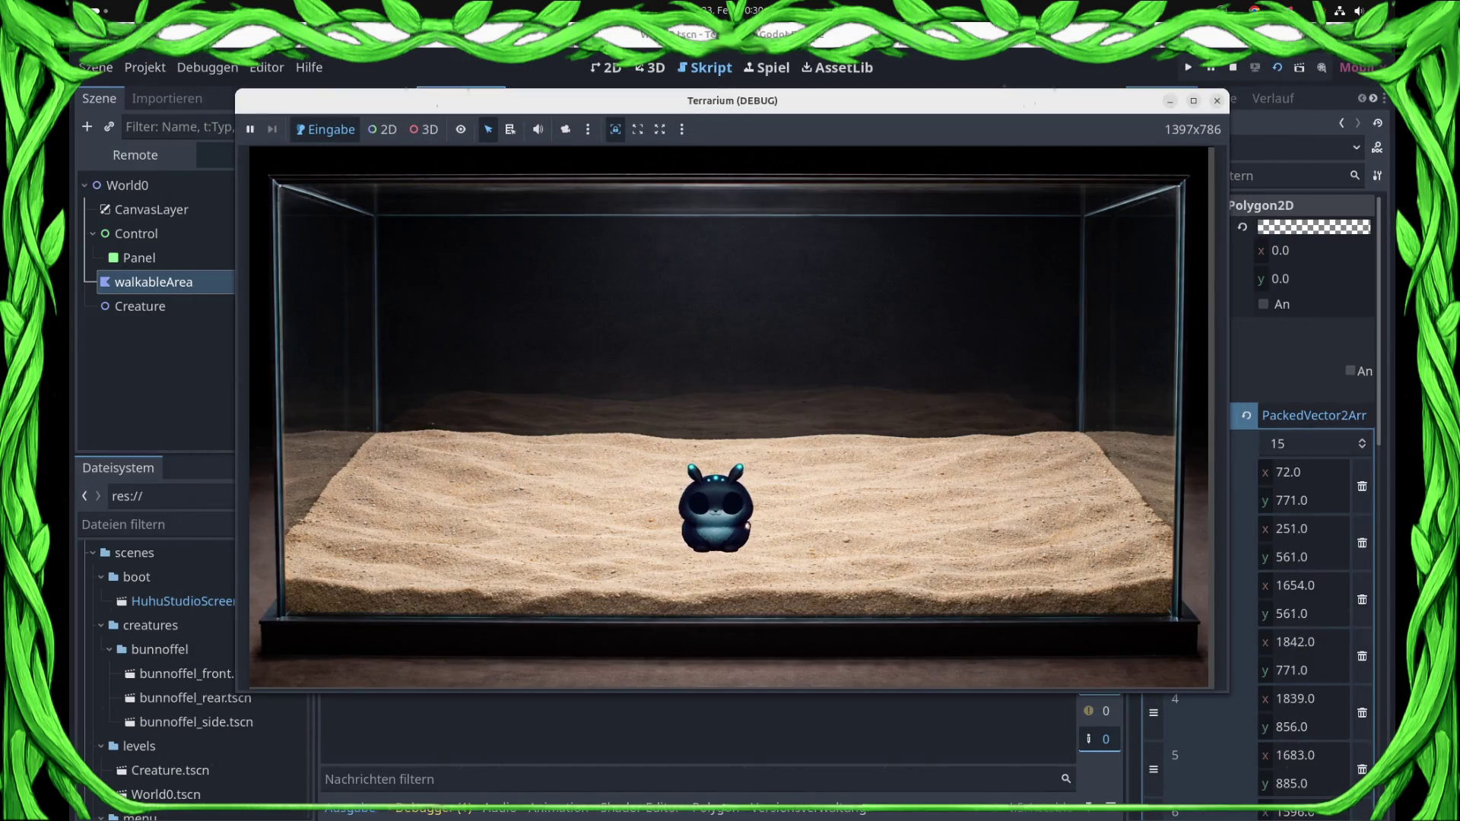
- Stop the test run and copy the new stop-on-change lines 12–13
left_click(1233, 67)
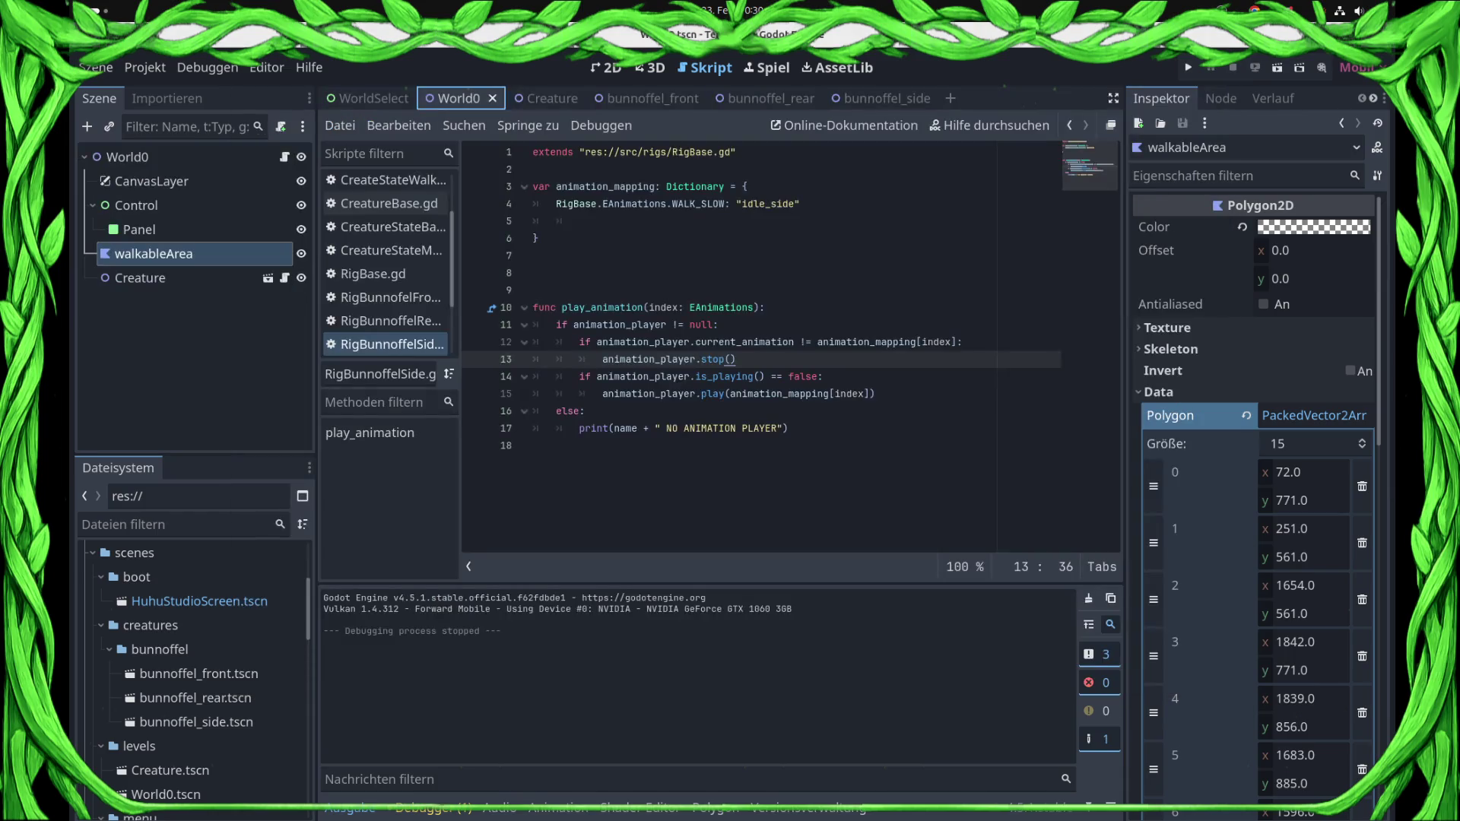
key("shift+Up")
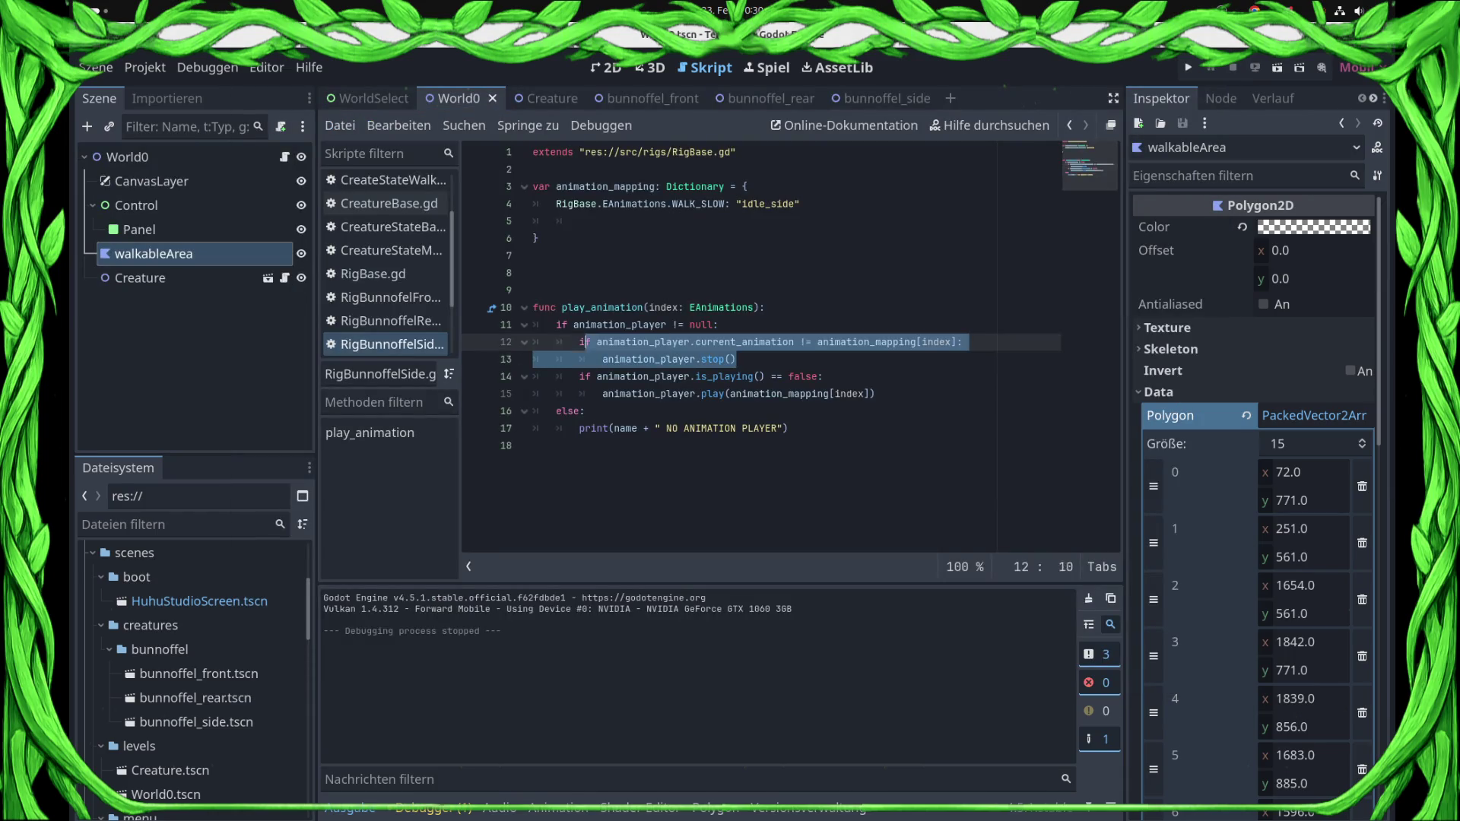
key("shift+Home")
key("shift+Home")
key("ctrl+c")
- Paste the stop-on-change lines into RigBunnoffelFront.gd after the null check
left_click(388, 297)
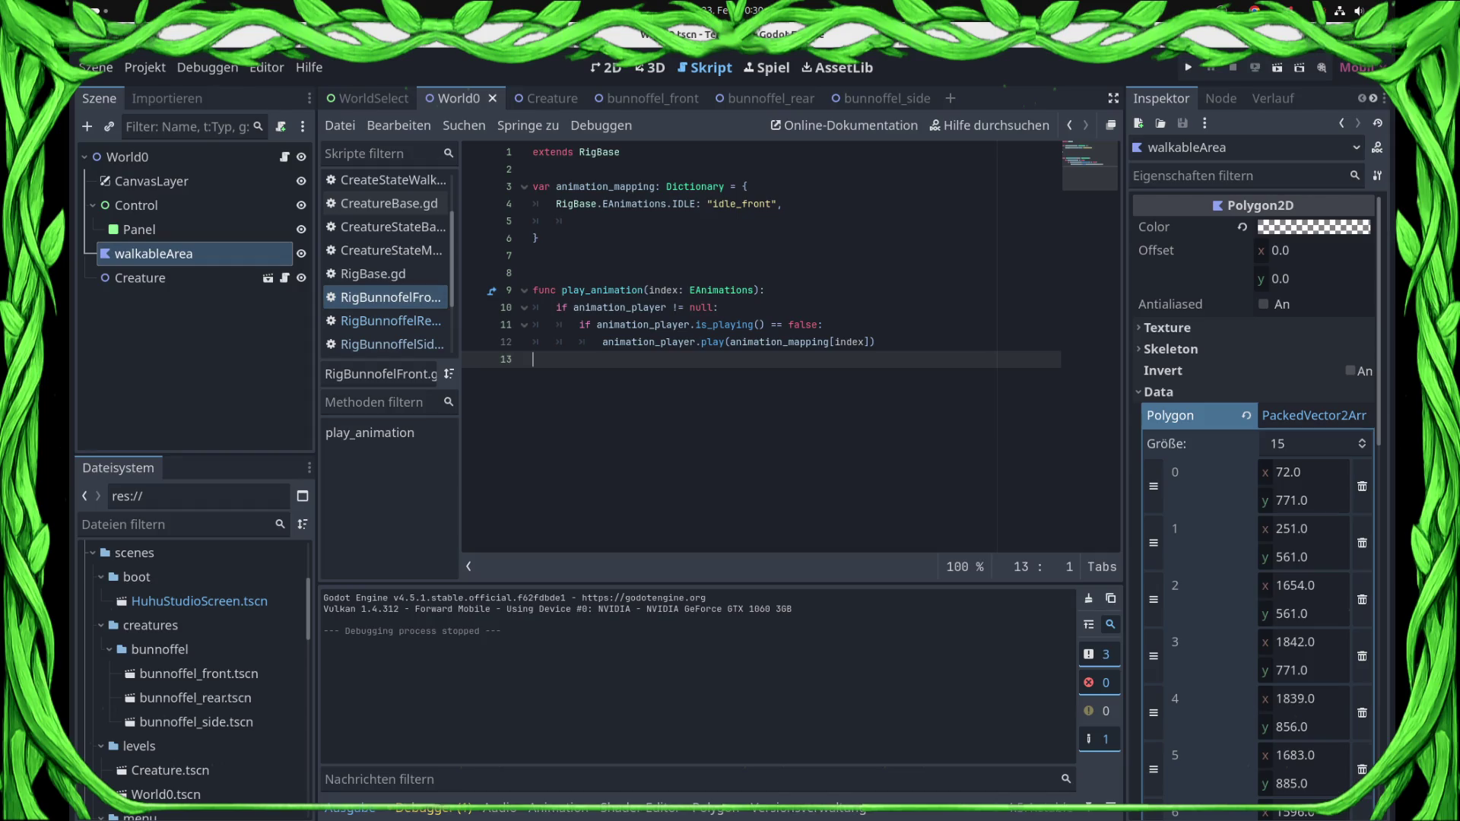
key("Up")
key("Up")
key("Up")
key("End")
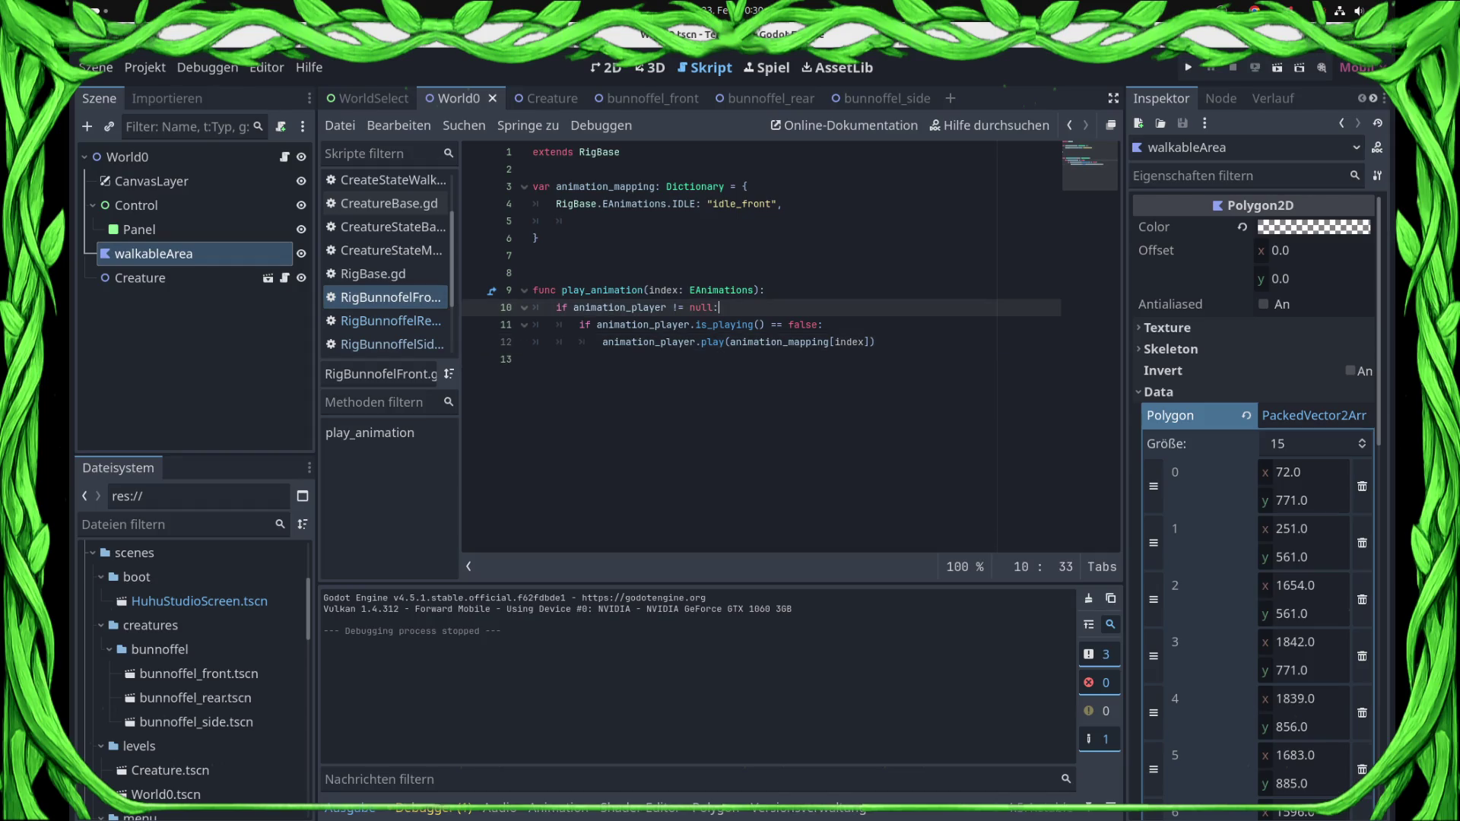
key("Return")
key("ctrl+v")
- Fix the pasted condition's indentation, save, and run the current scene with F6
key("Up")
key("Home")
key("BackSpace")
key("BackSpace")
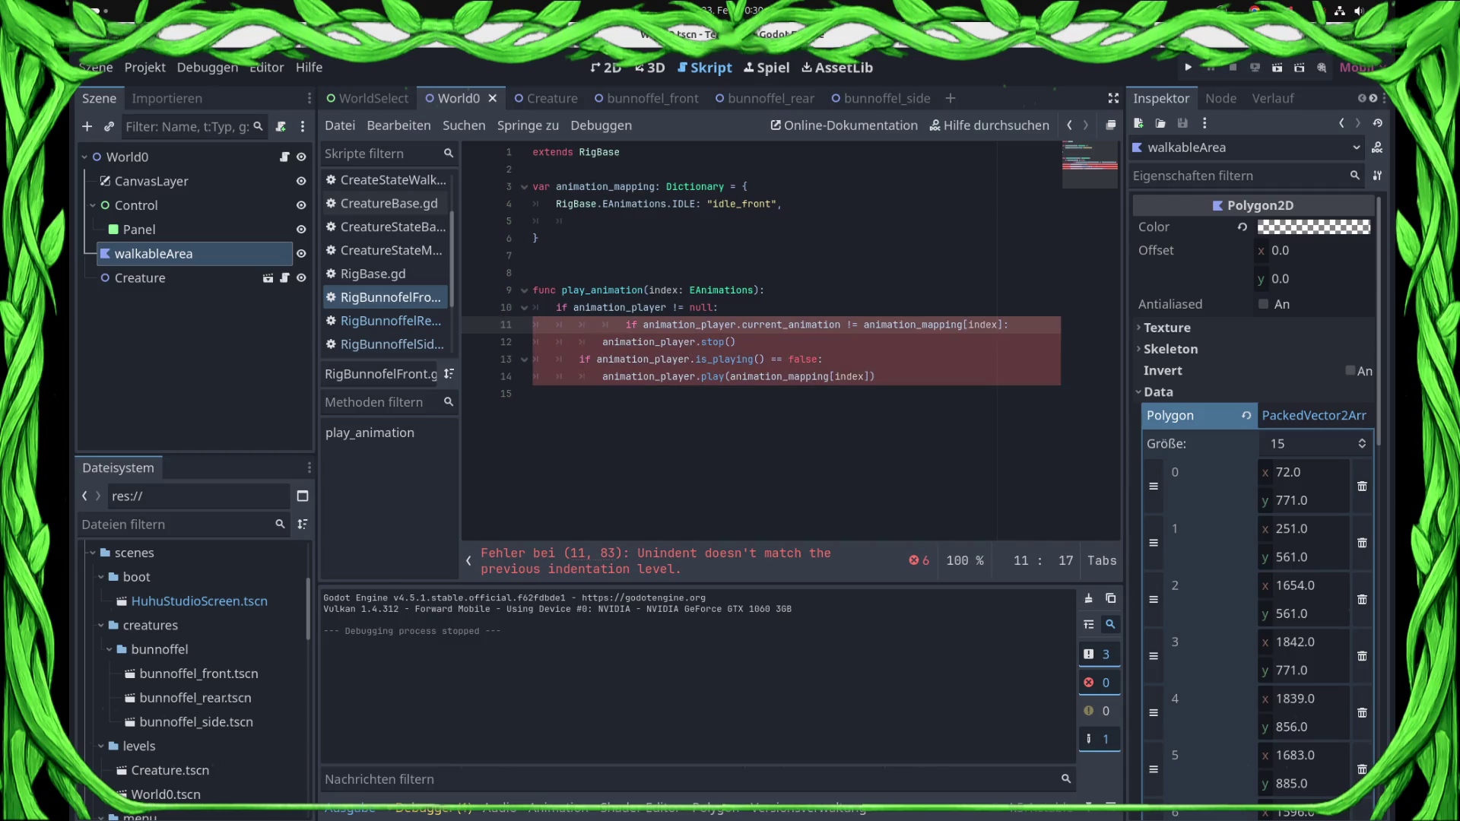
key("ctrl+s")
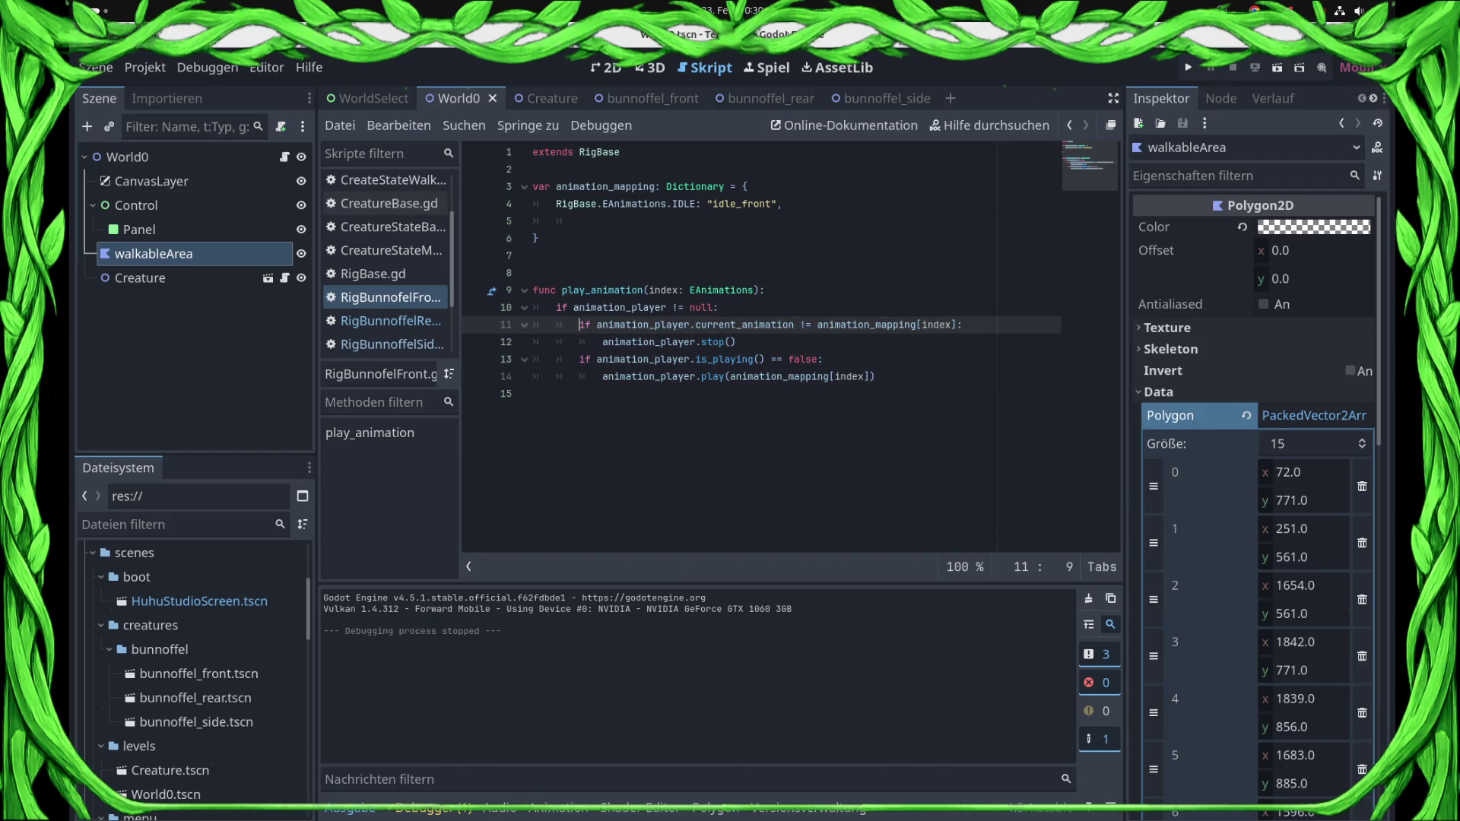
key("F6")
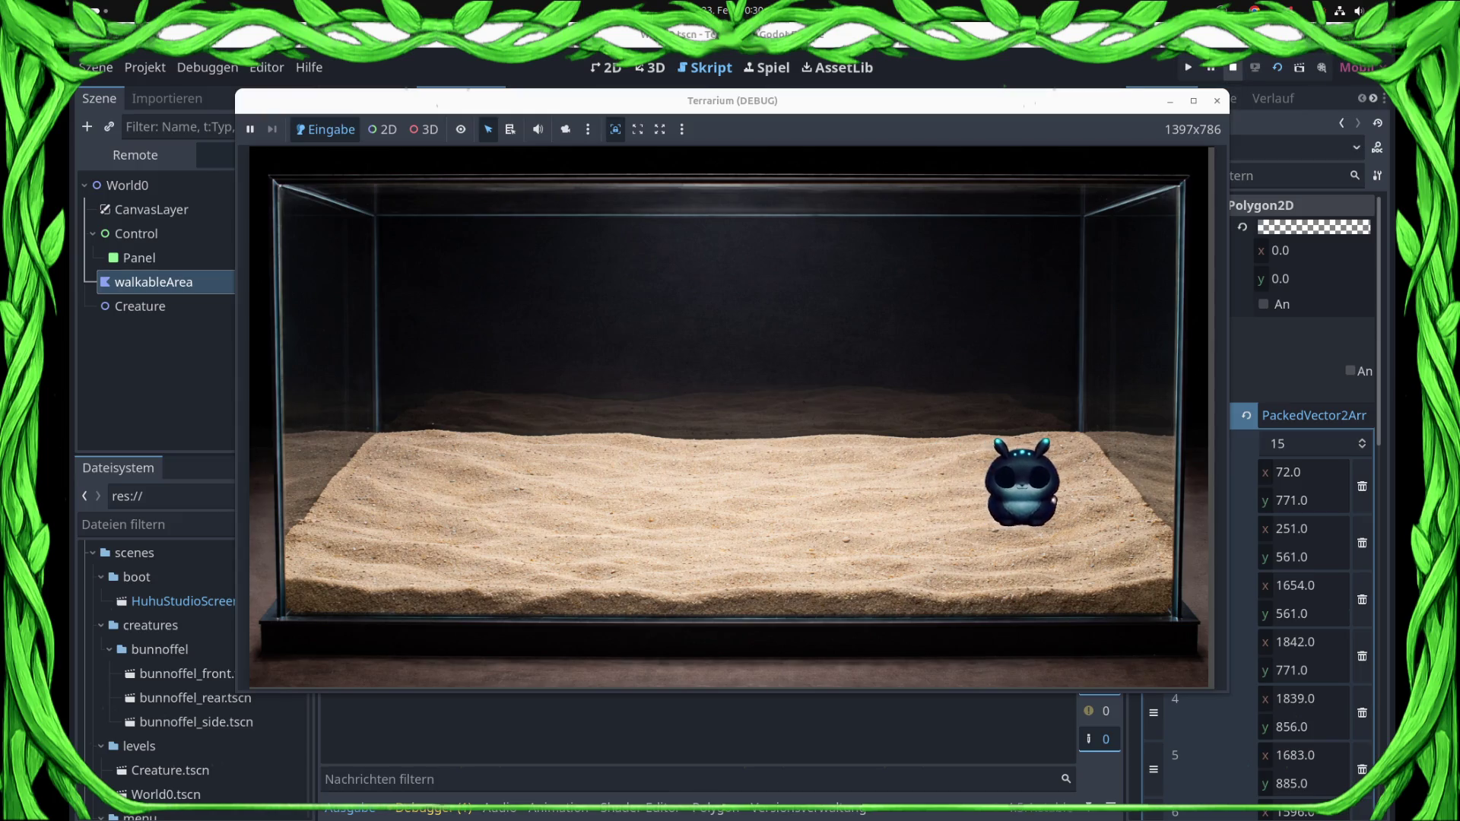
- Stop the game, set a breakpoint on the stop() line, and return to RigBunnoffelSide.gd's idle_side mapping
left_click(1233, 67)
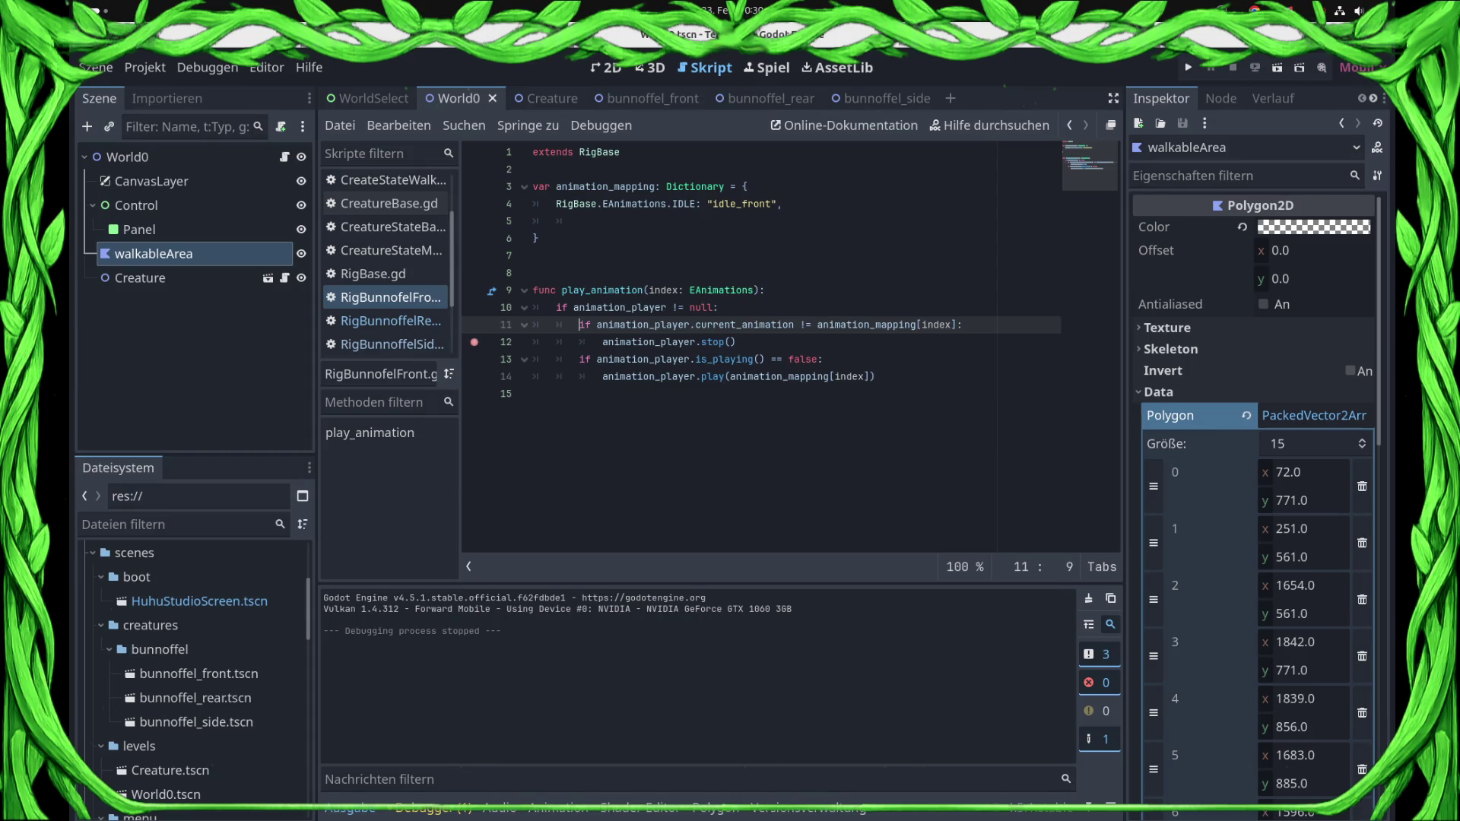
left_click(475, 342)
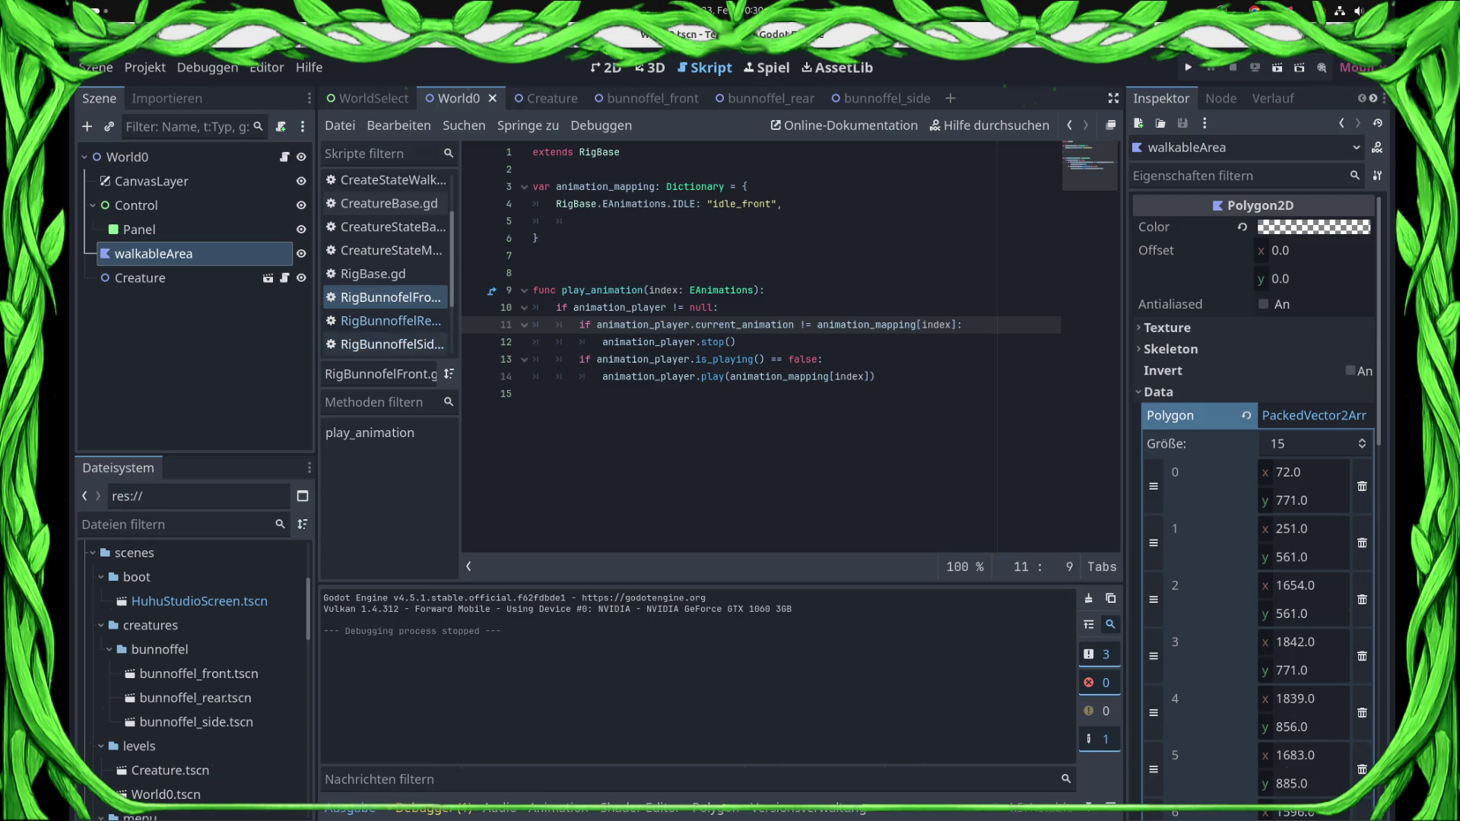
left_click(426, 345)
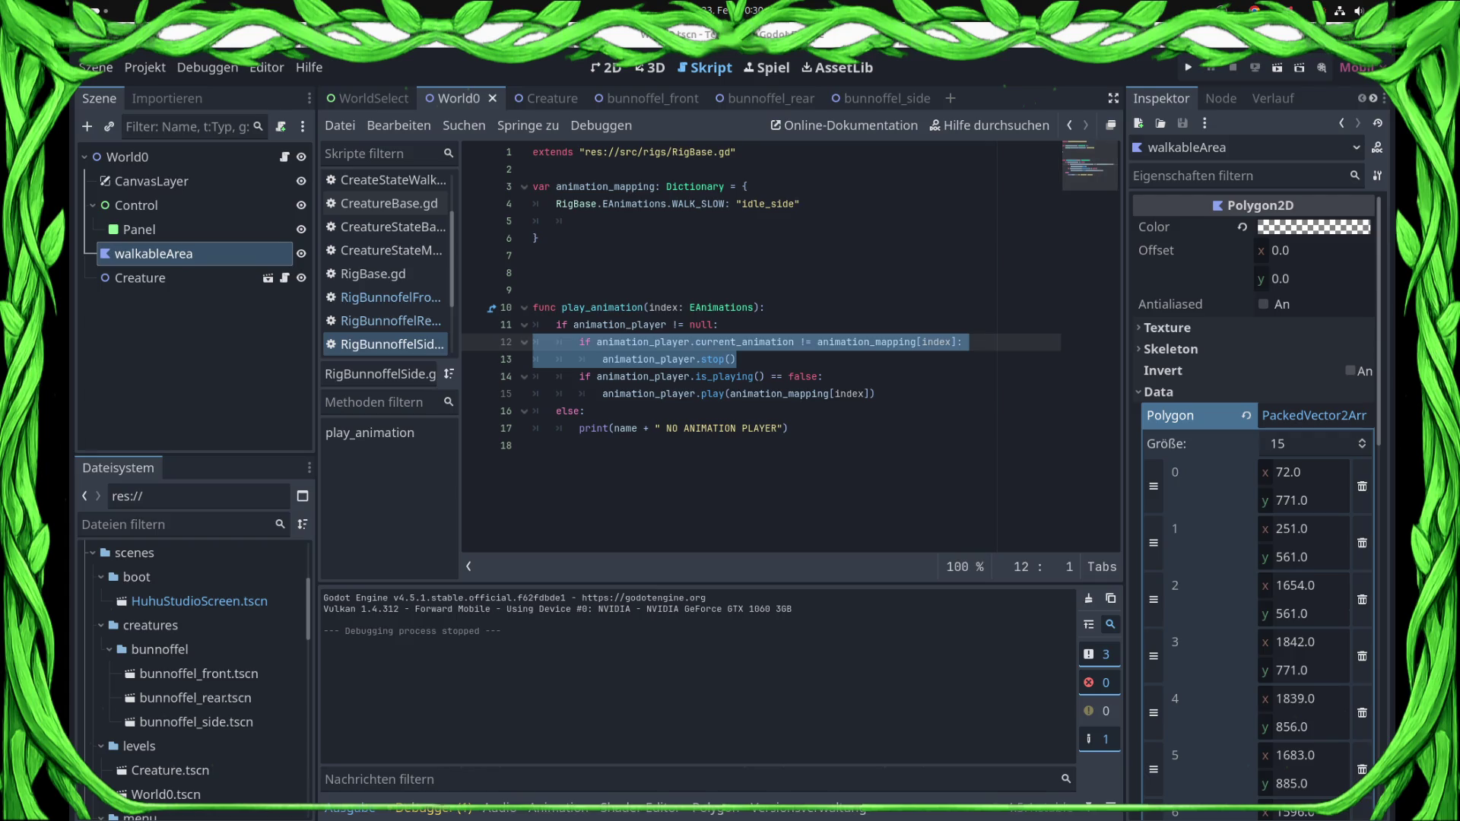
left_click(875, 394)
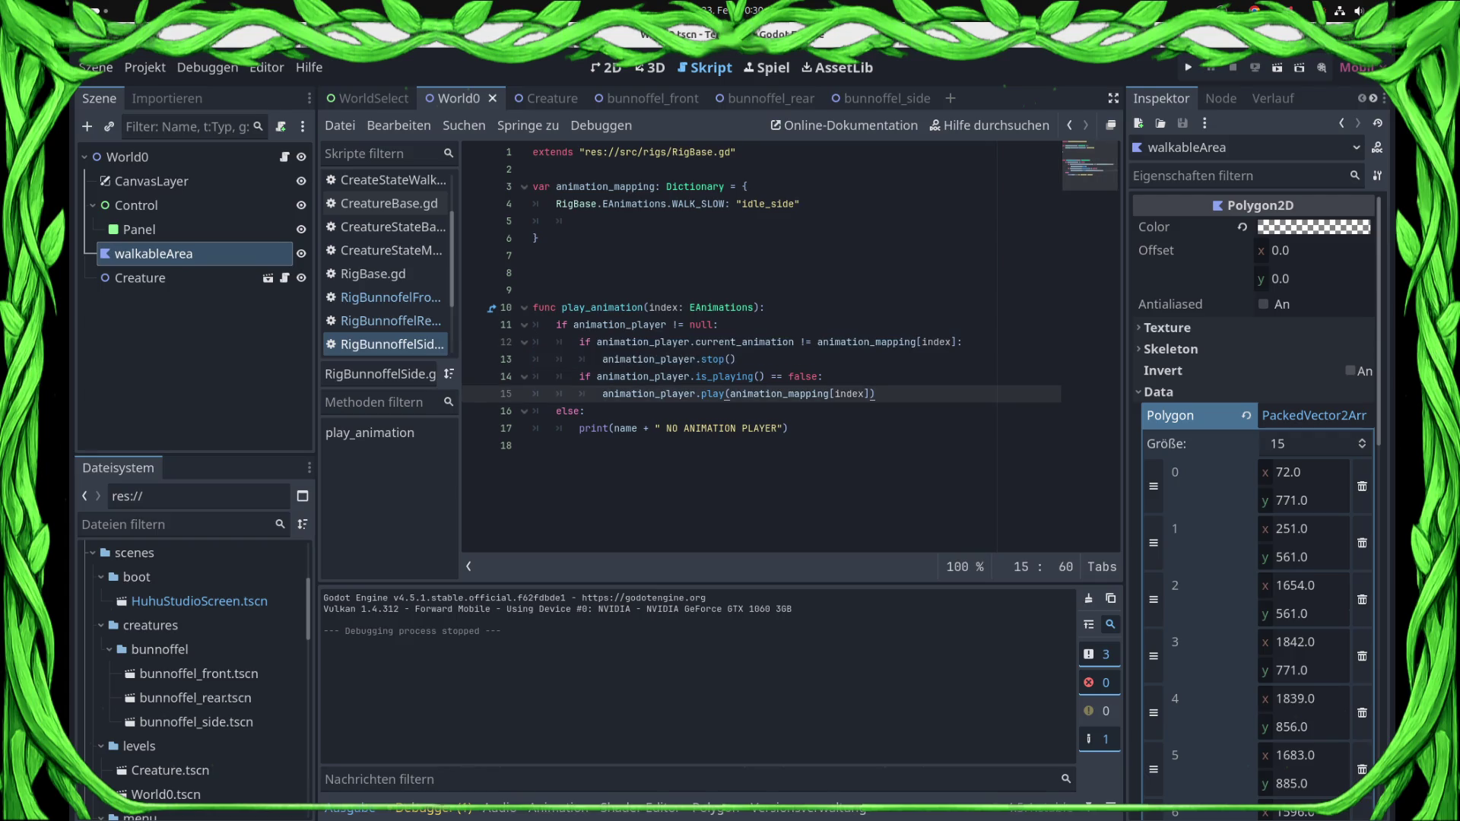
left_click(847, 394)
left_click(765, 204)
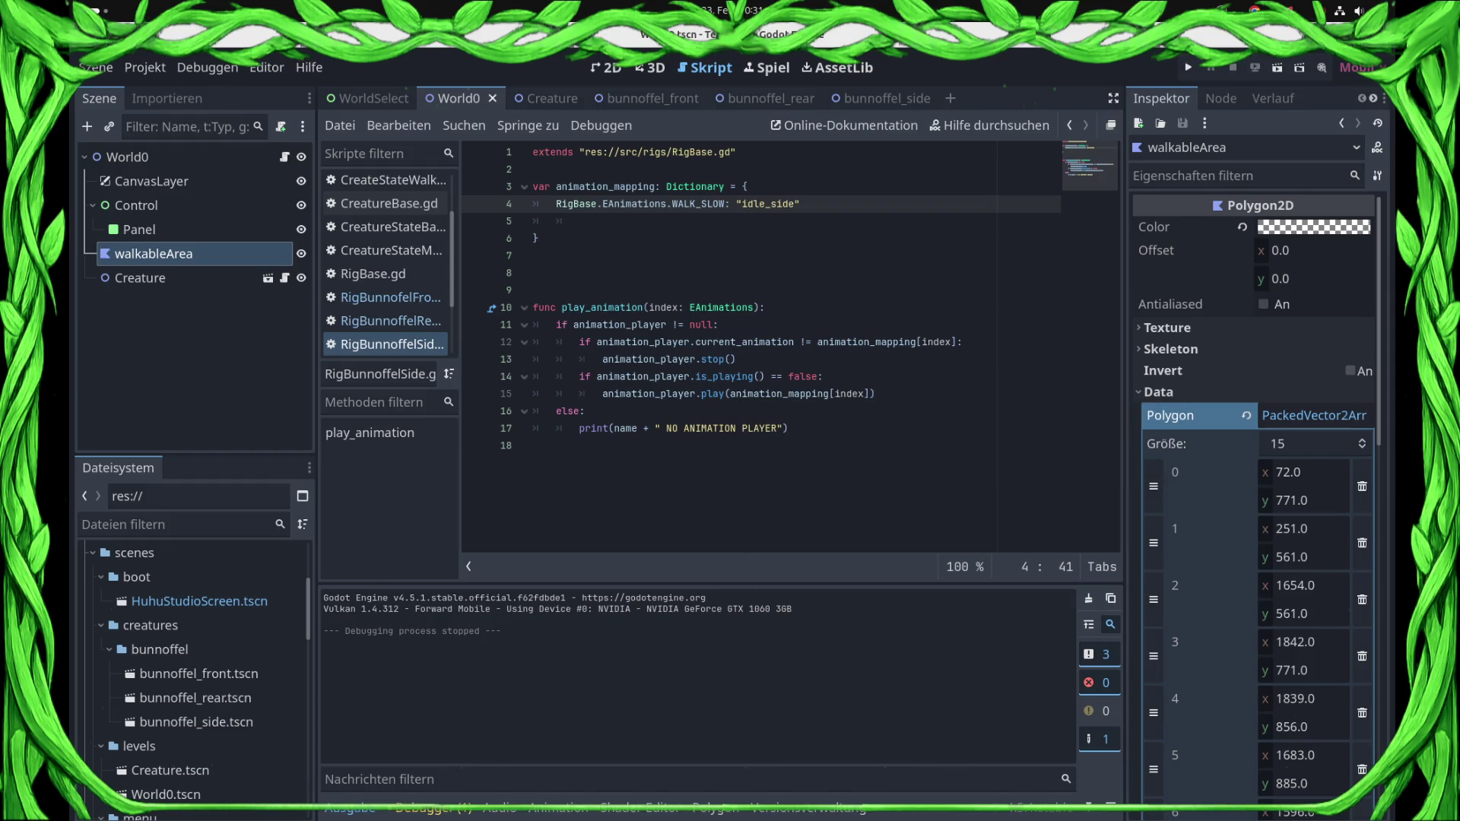
- Rename the unused index parameter to _index in RigBunnoffelRear.gd from the debugger warning
left_click(426, 808)
left_click(430, 597)
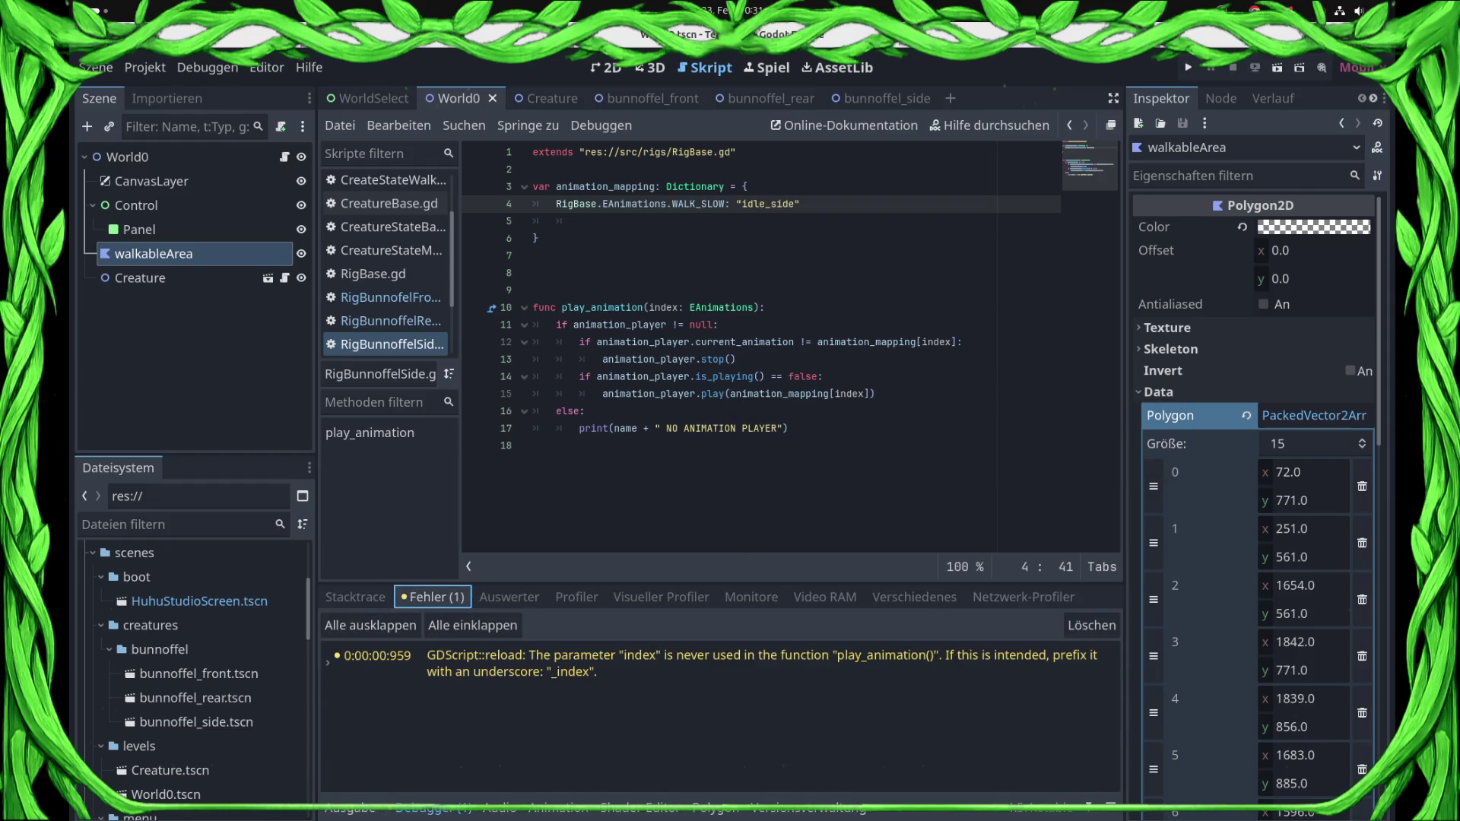
left_click(376, 664)
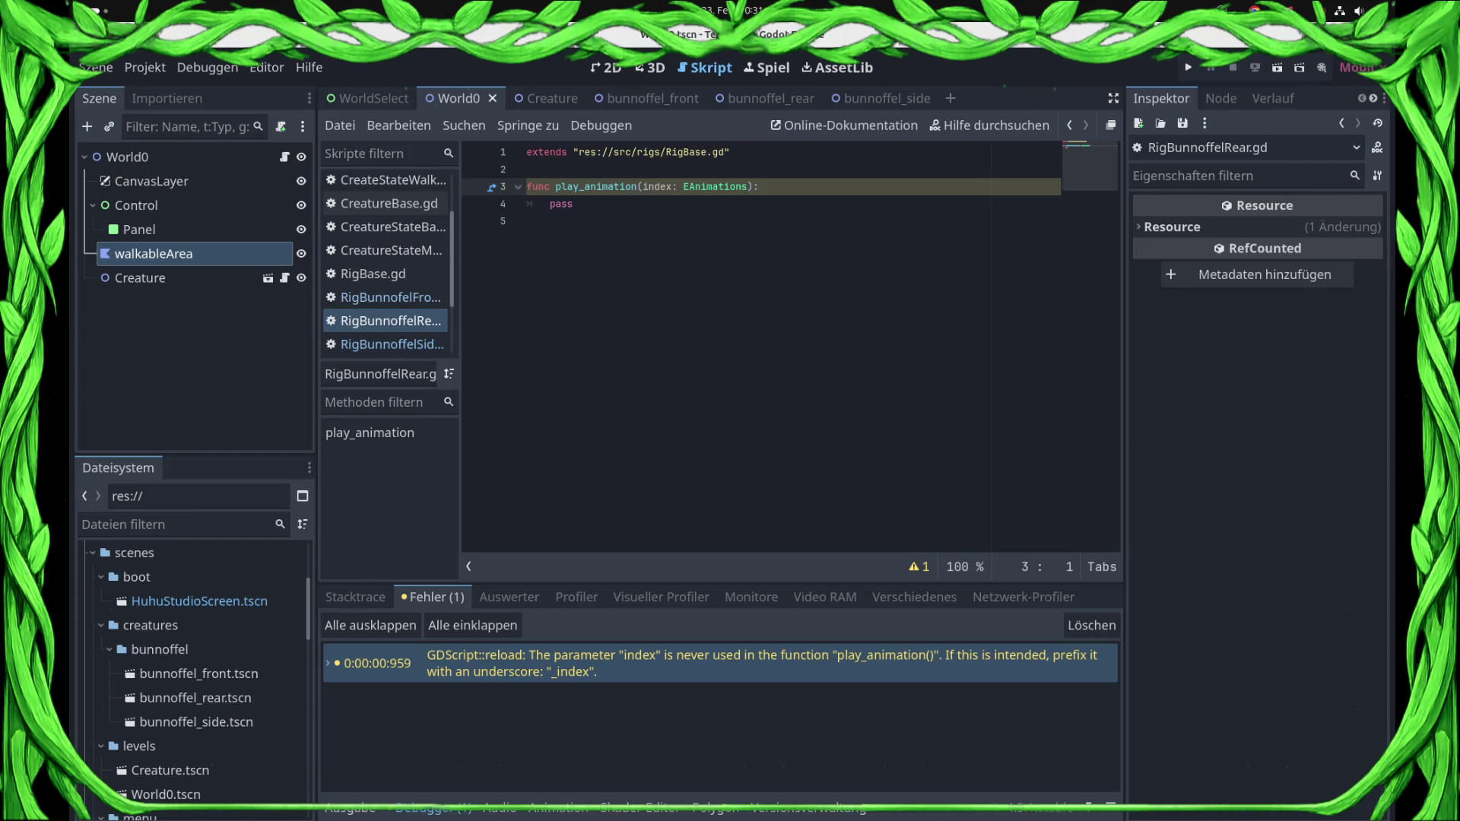
left_click(642, 187)
type("_")
- Set a breakpoint on line 51 of CreateStateWalk.gd and run the project with F5
left_click(390, 297)
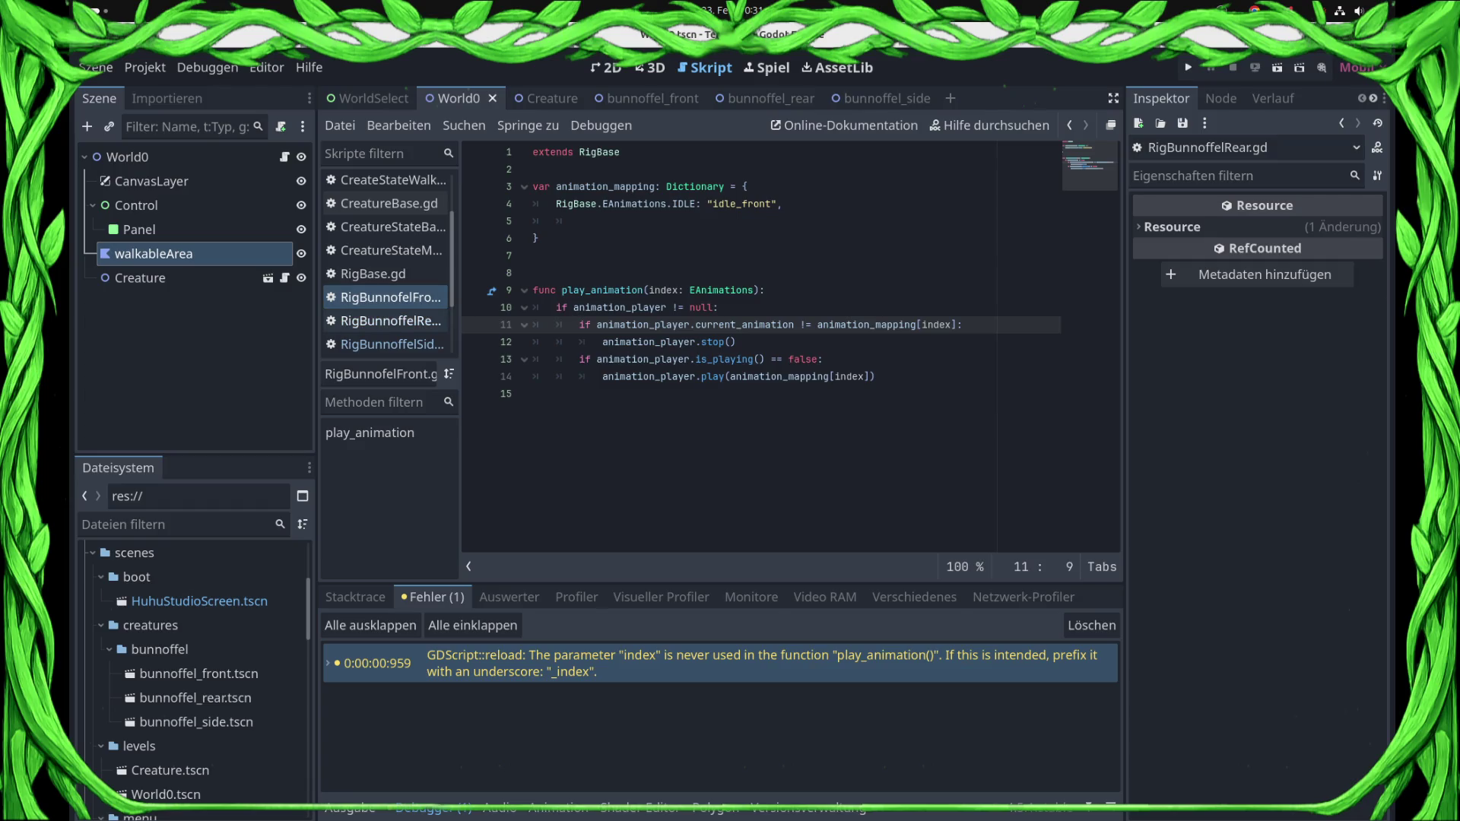
left_click(536, 98)
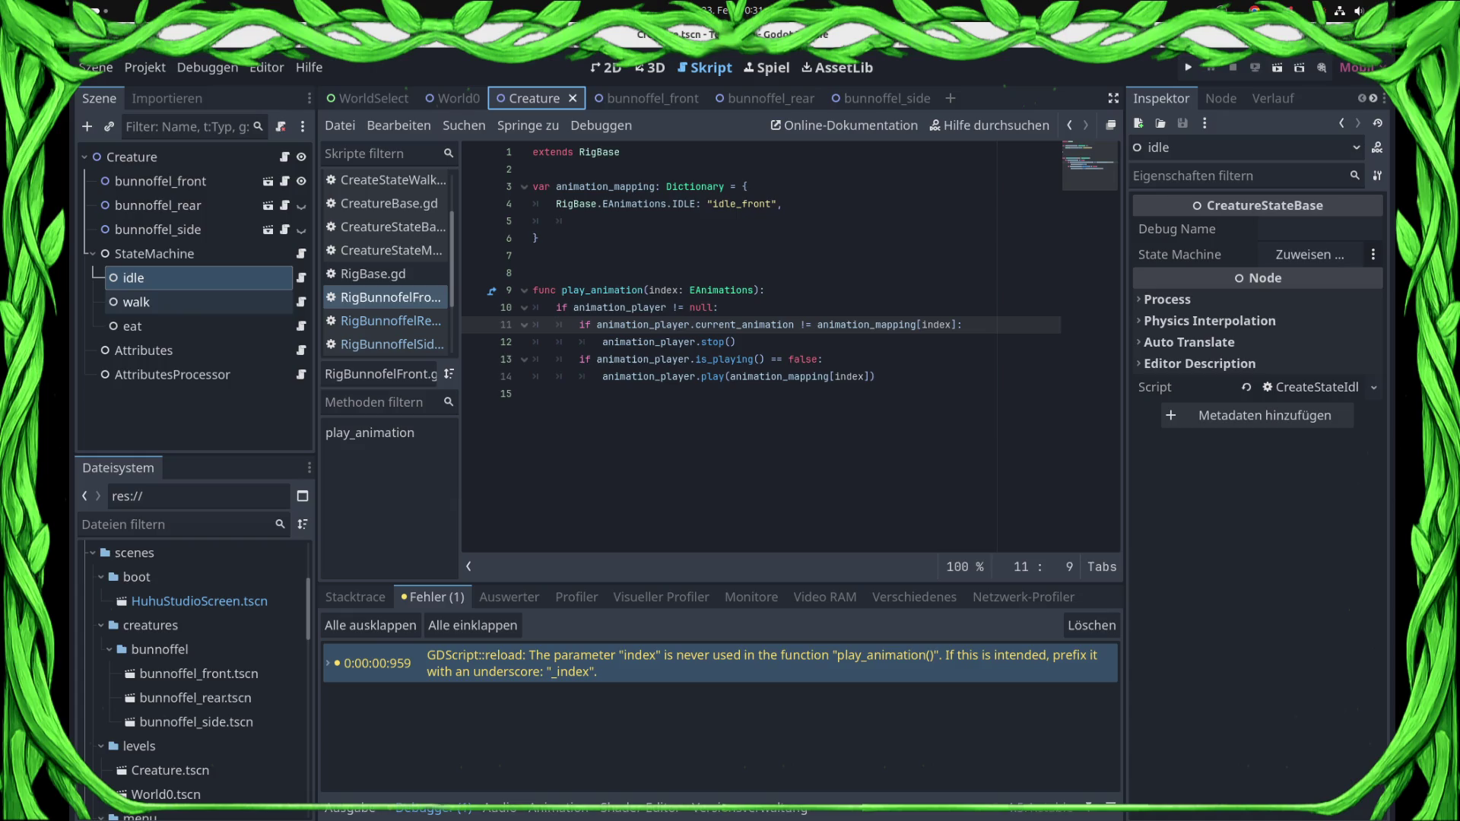
left_click(301, 302)
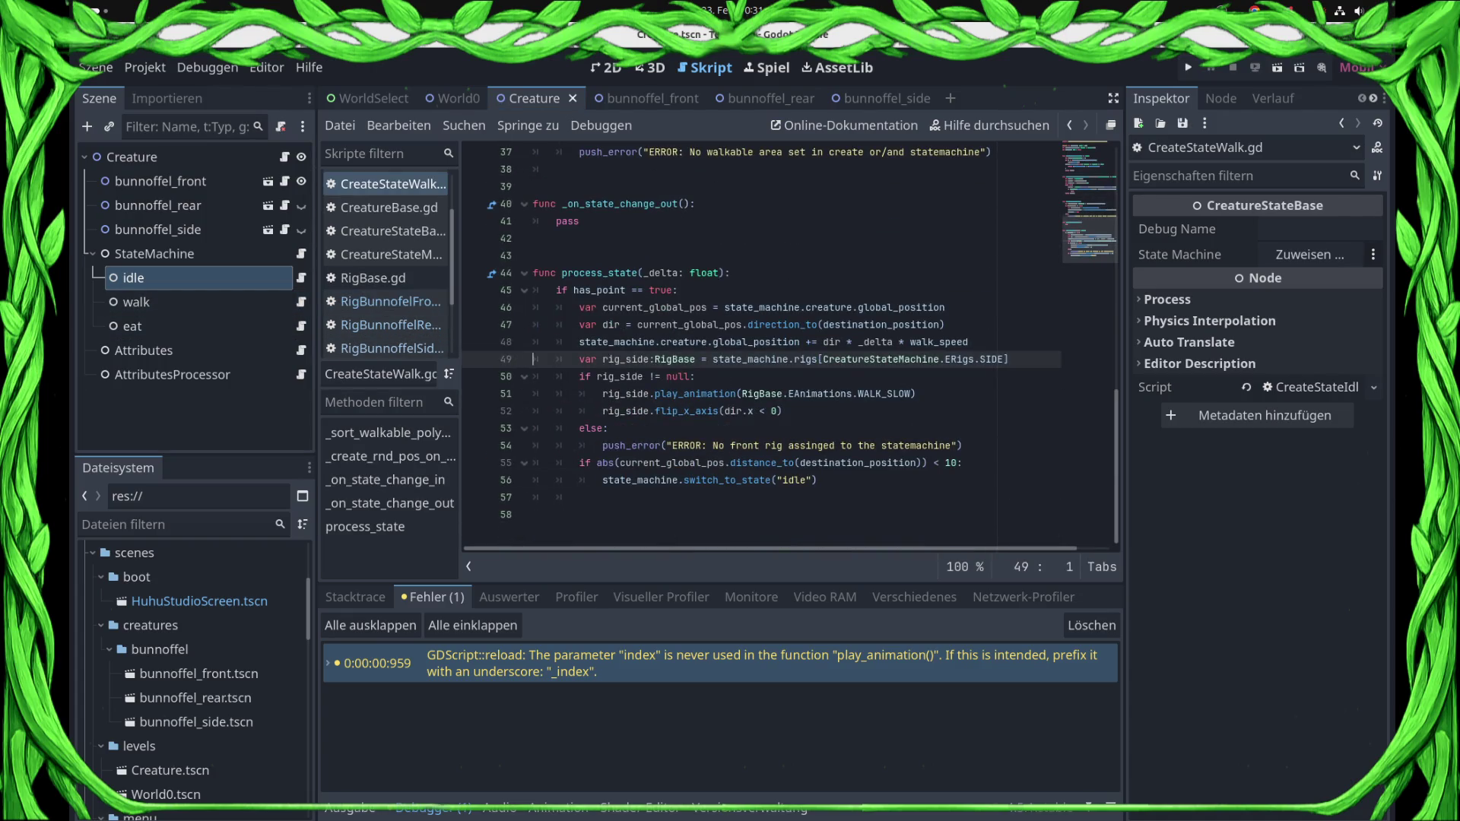
mouse_move(711, 394)
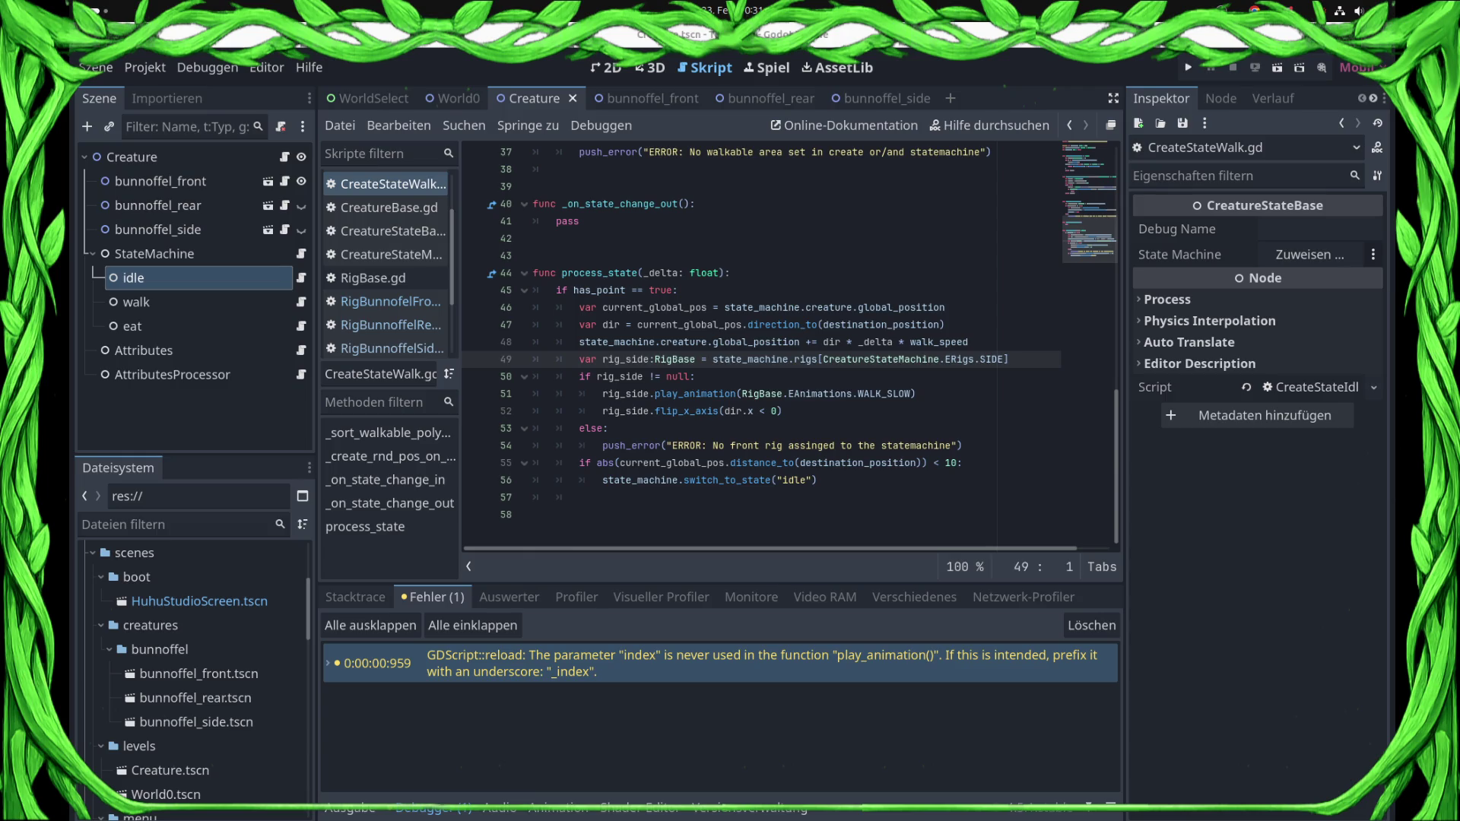
left_click(474, 394)
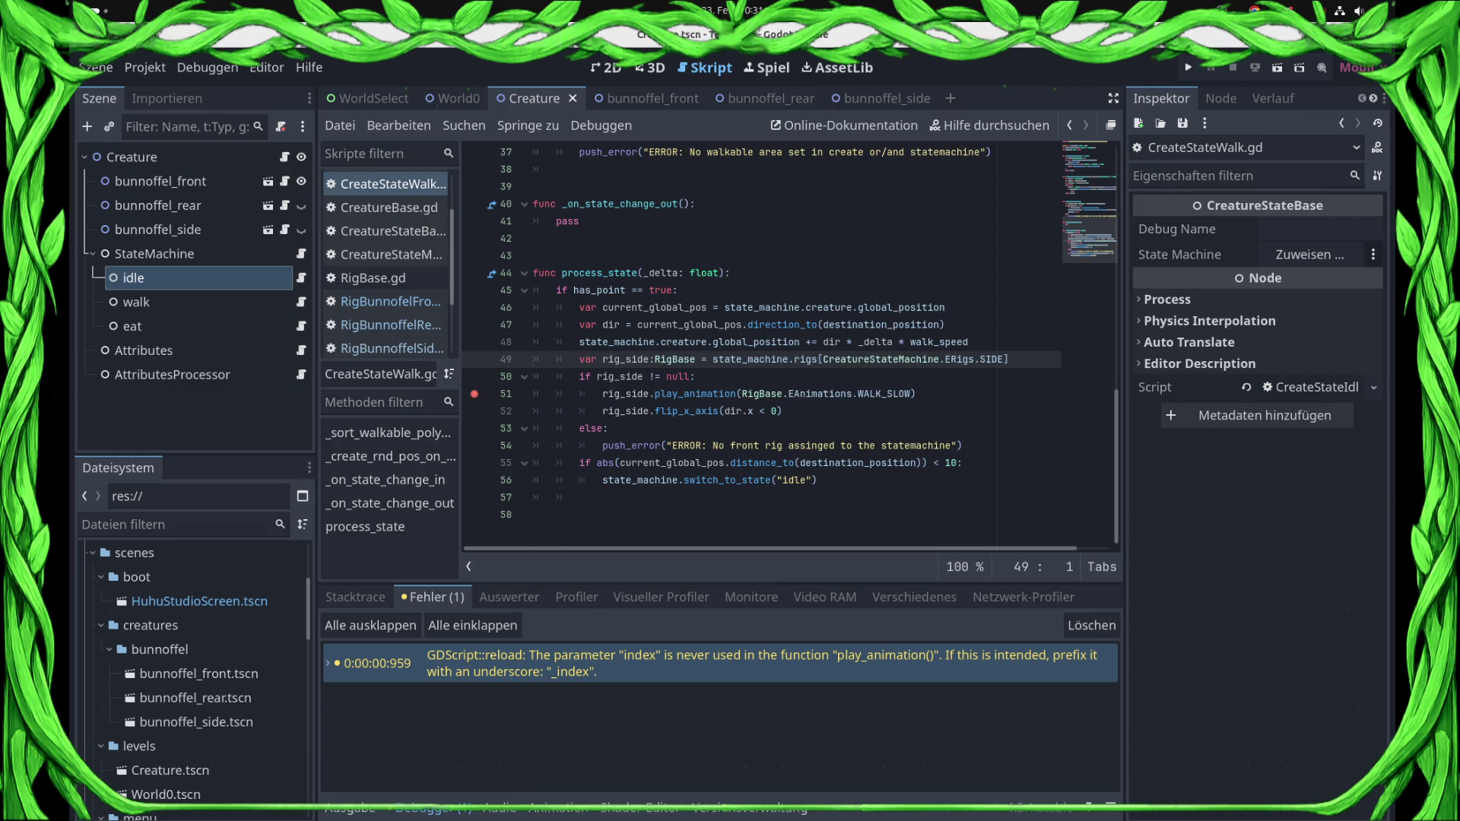
left_click(451, 98)
key("F5")
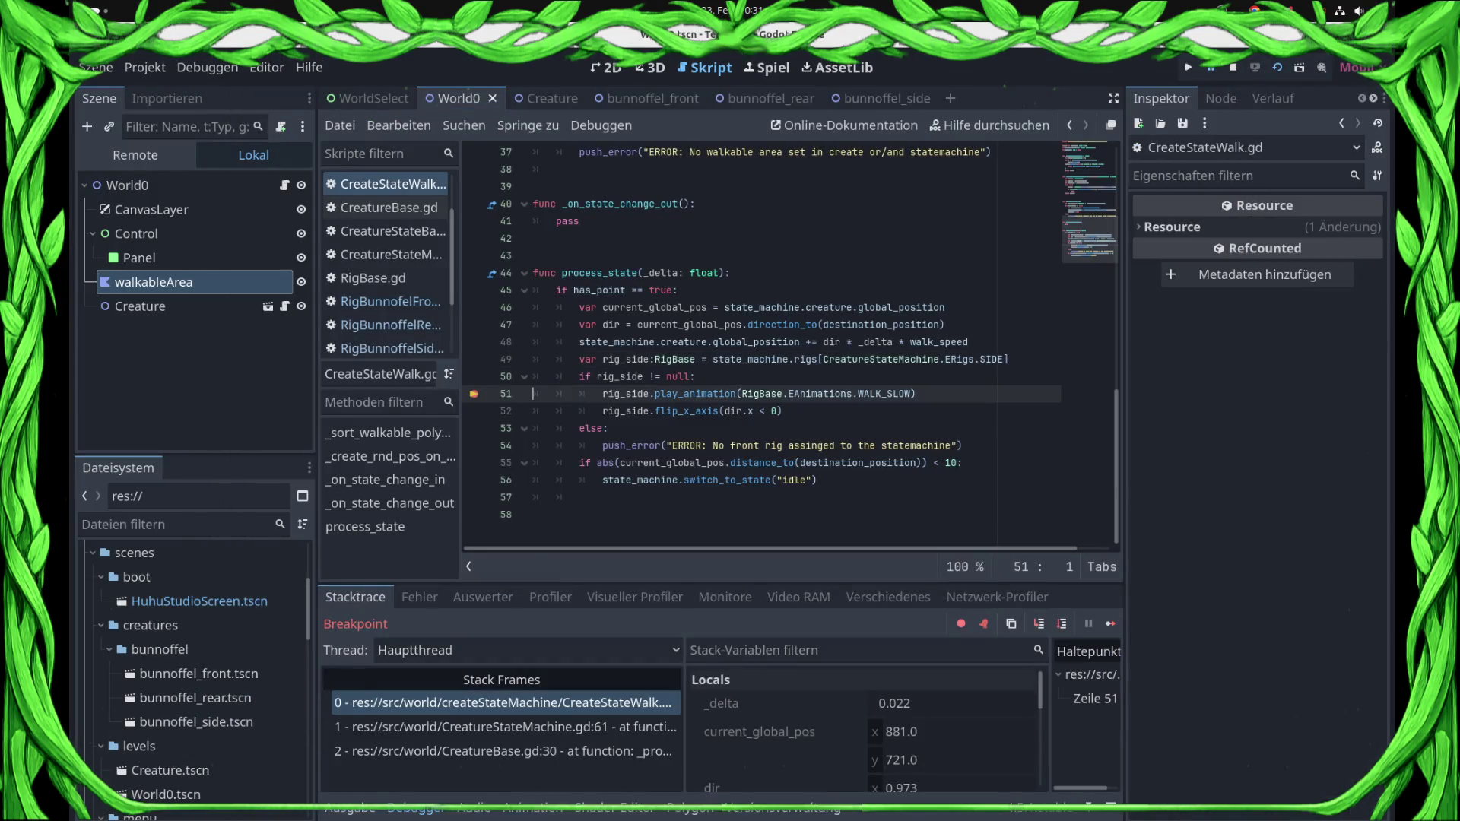
- Step into the side rig's play_animation and read that index 2 maps to idle_side
left_click(1039, 624)
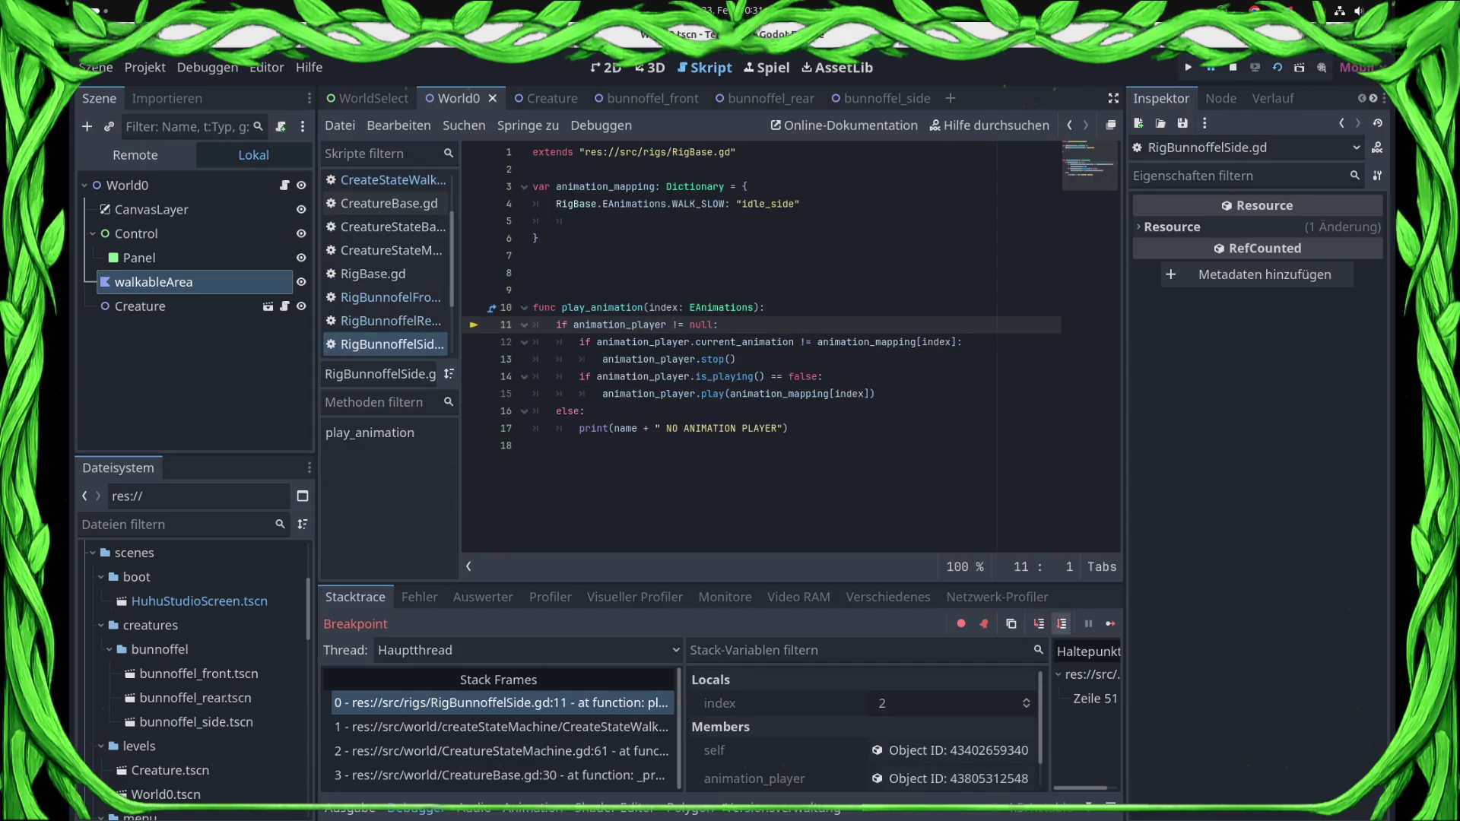
left_click(1062, 624)
left_click(1061, 624)
left_click(1061, 624)
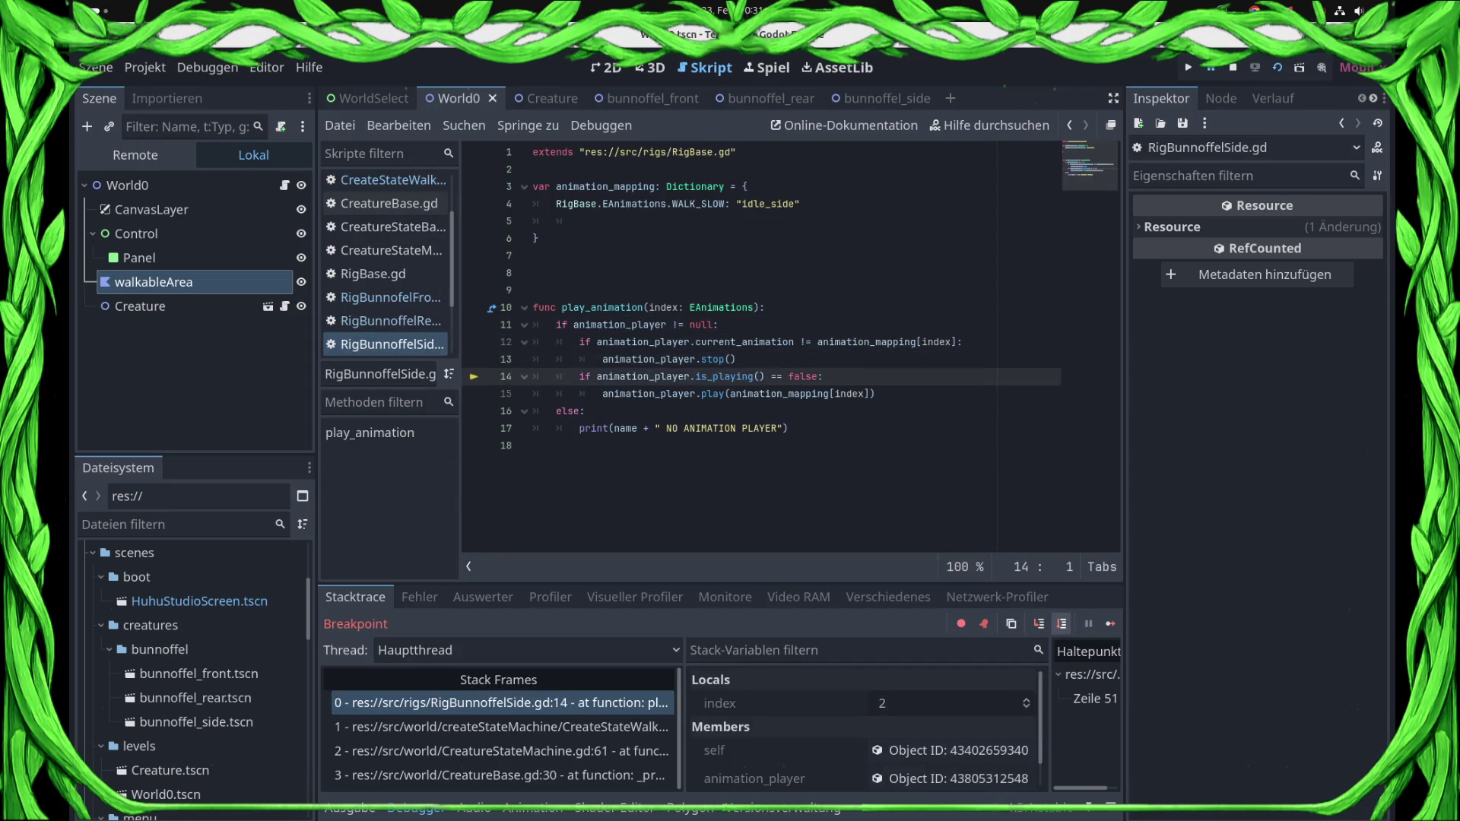
left_click(1062, 624)
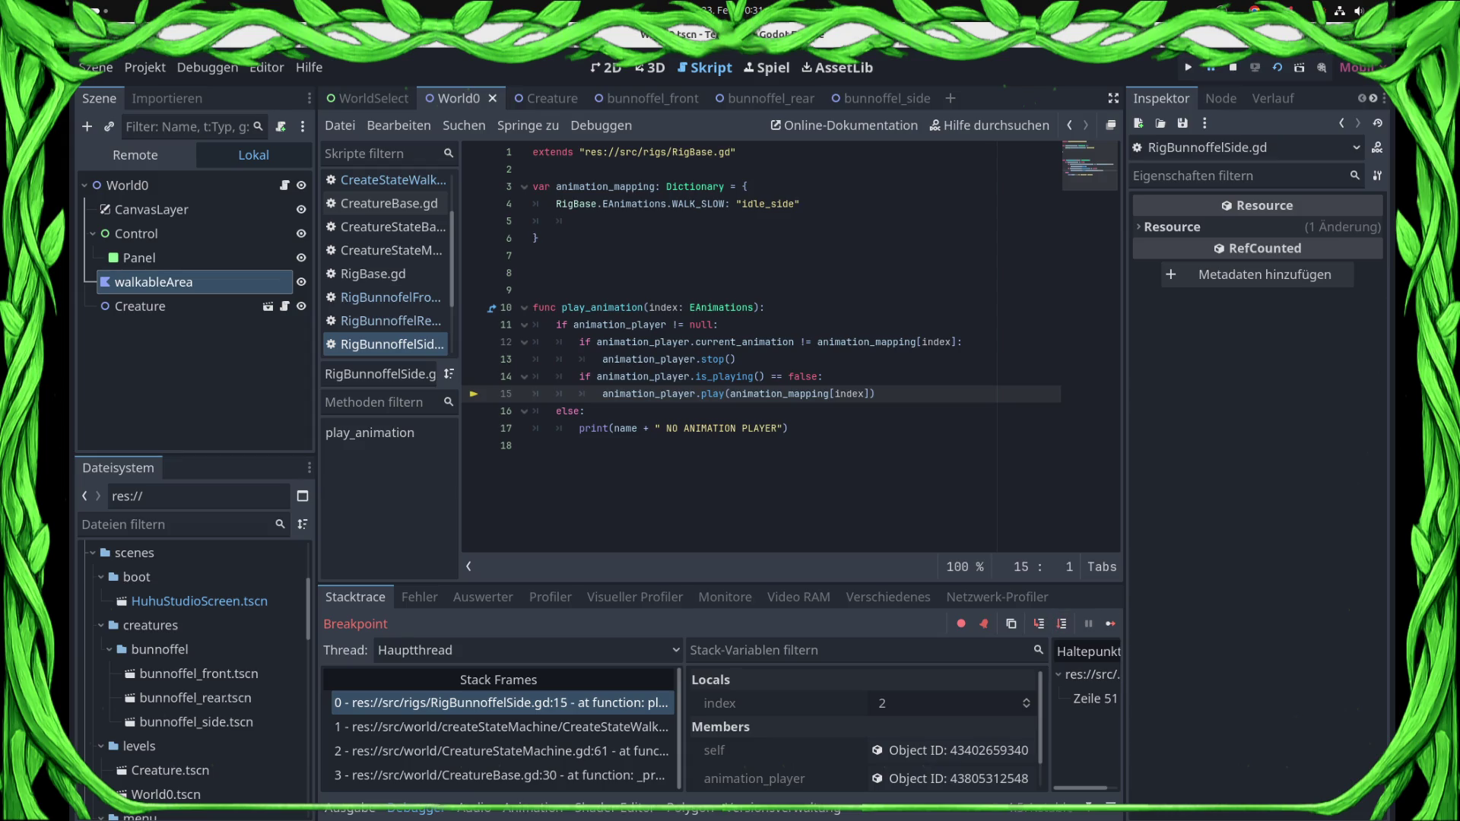
mouse_move(858, 394)
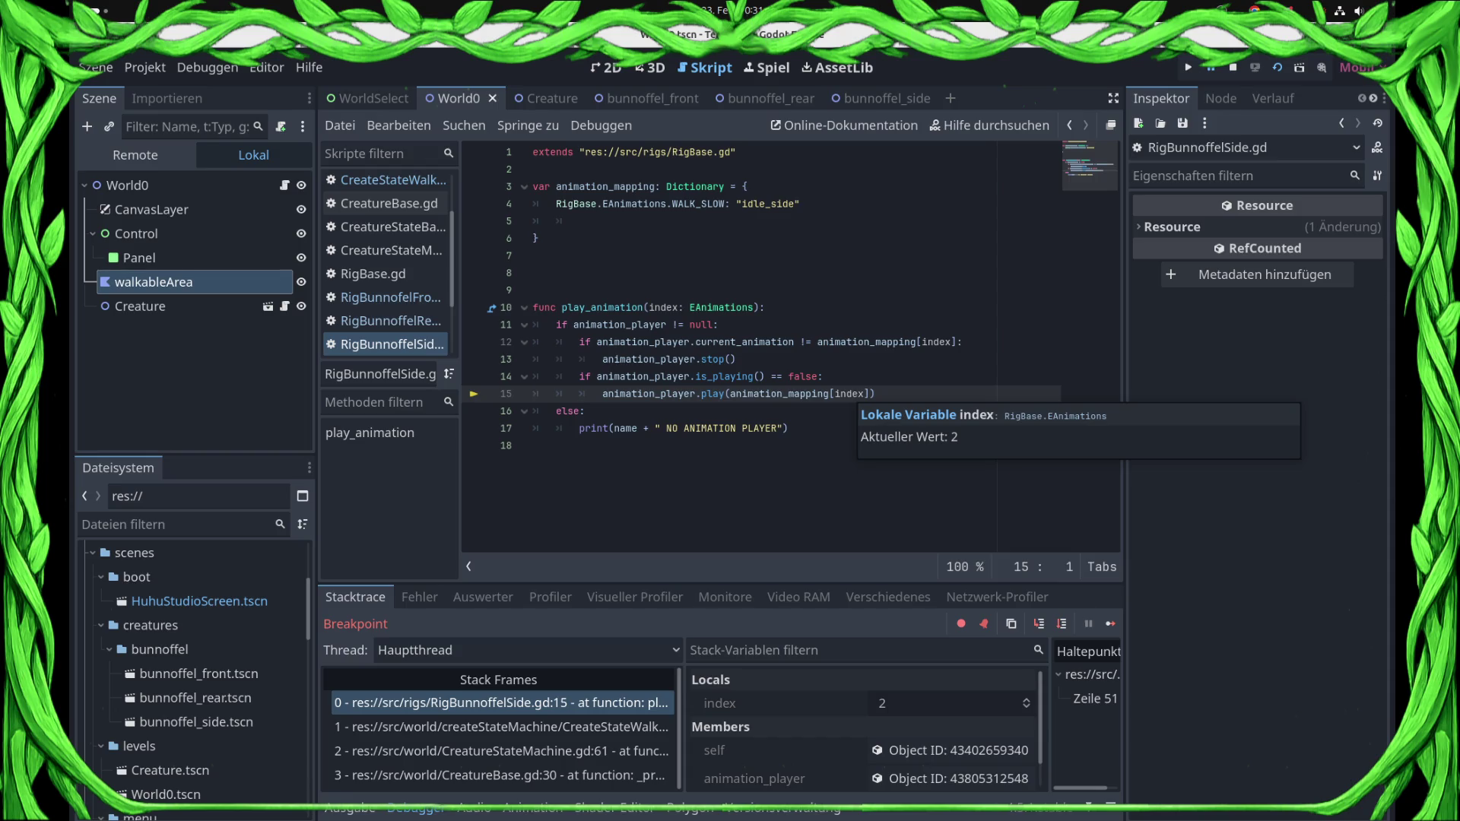
mouse_move(795, 394)
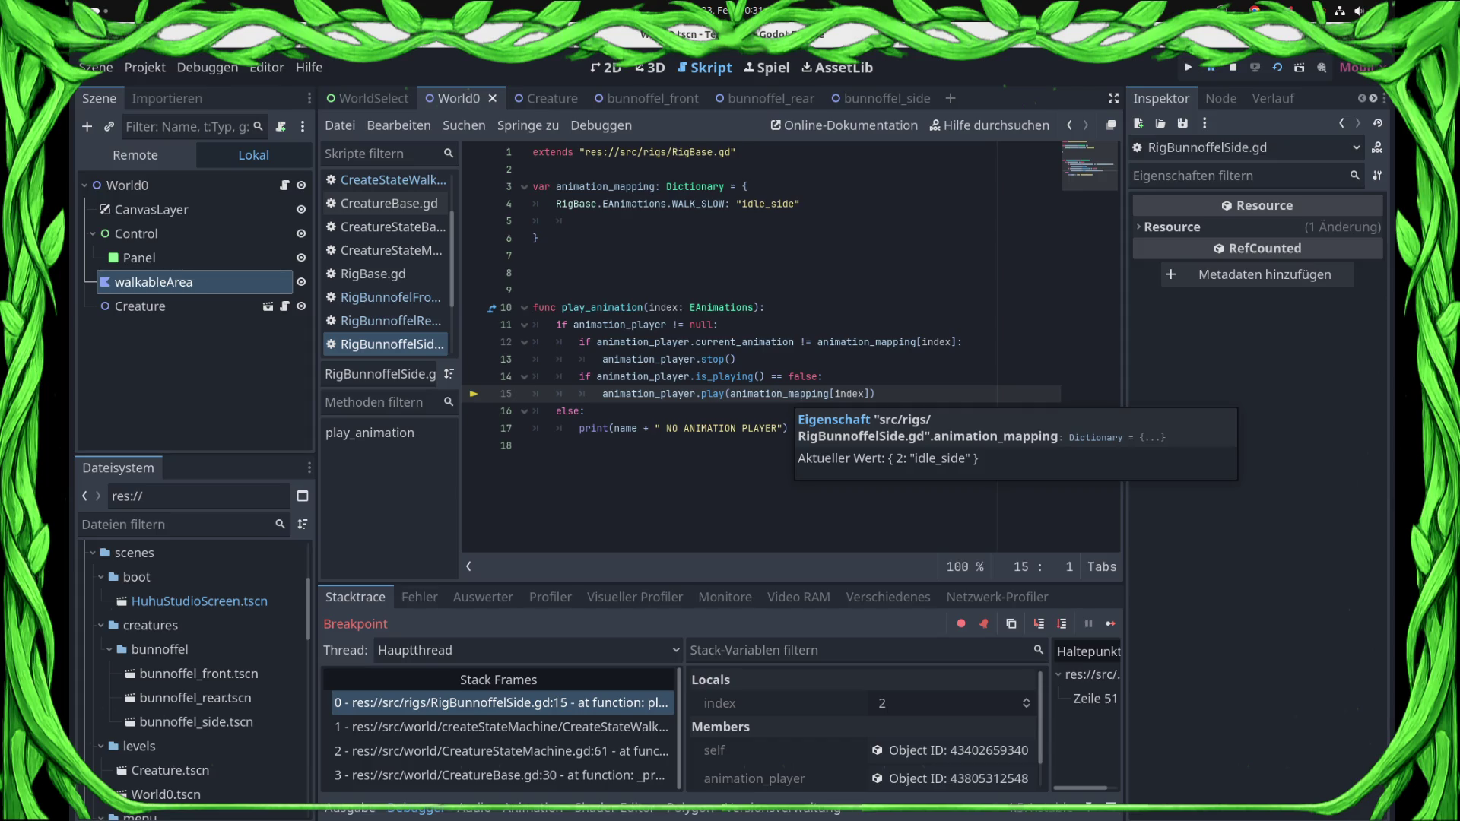
- Continue to the next hit, step back out to the walk script, and remove the line-51 breakpoint
key("F12")
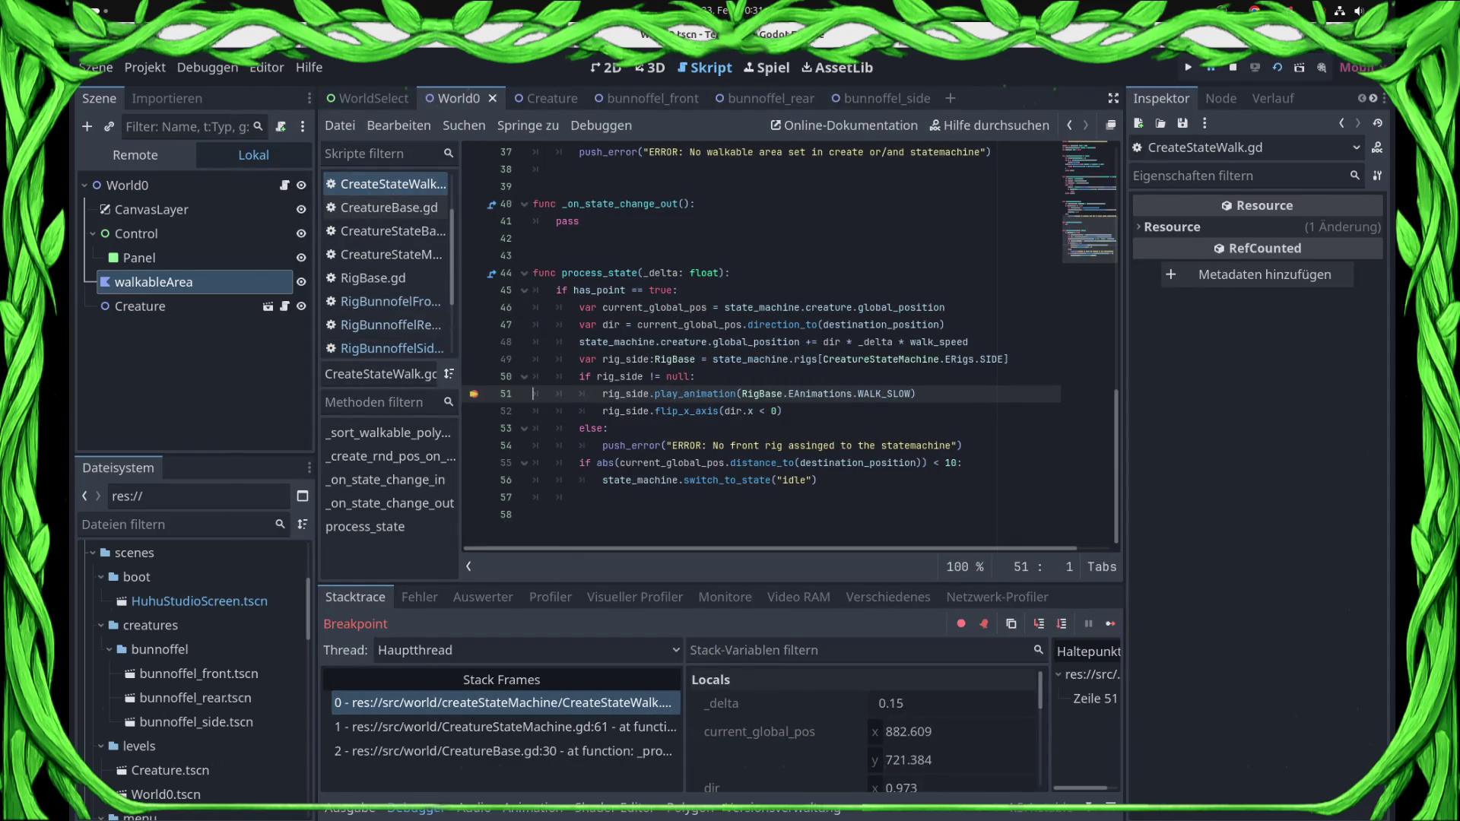
left_click(1039, 624)
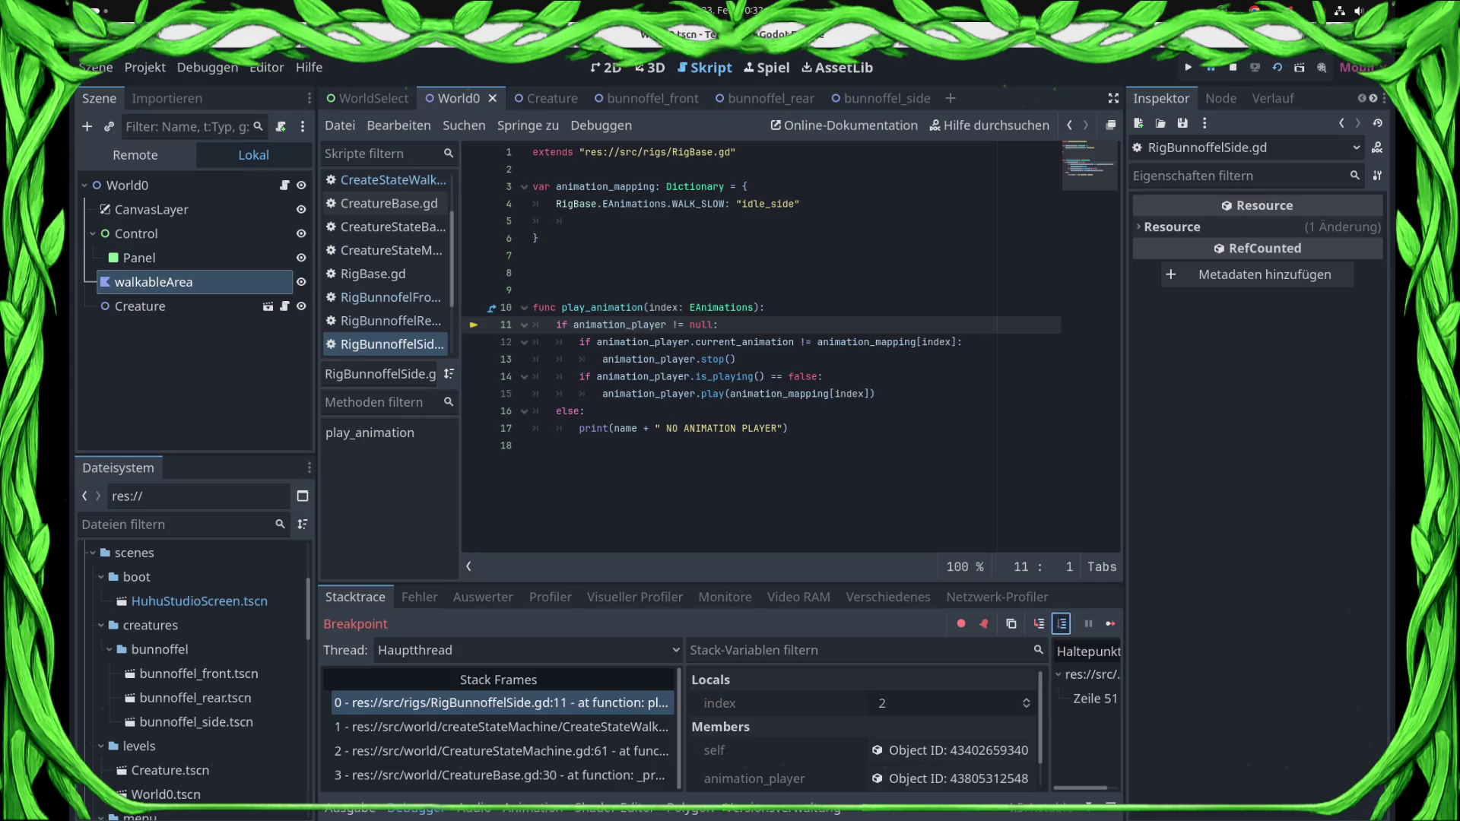
left_click(1061, 624)
left_click(1062, 624)
left_click(1062, 624)
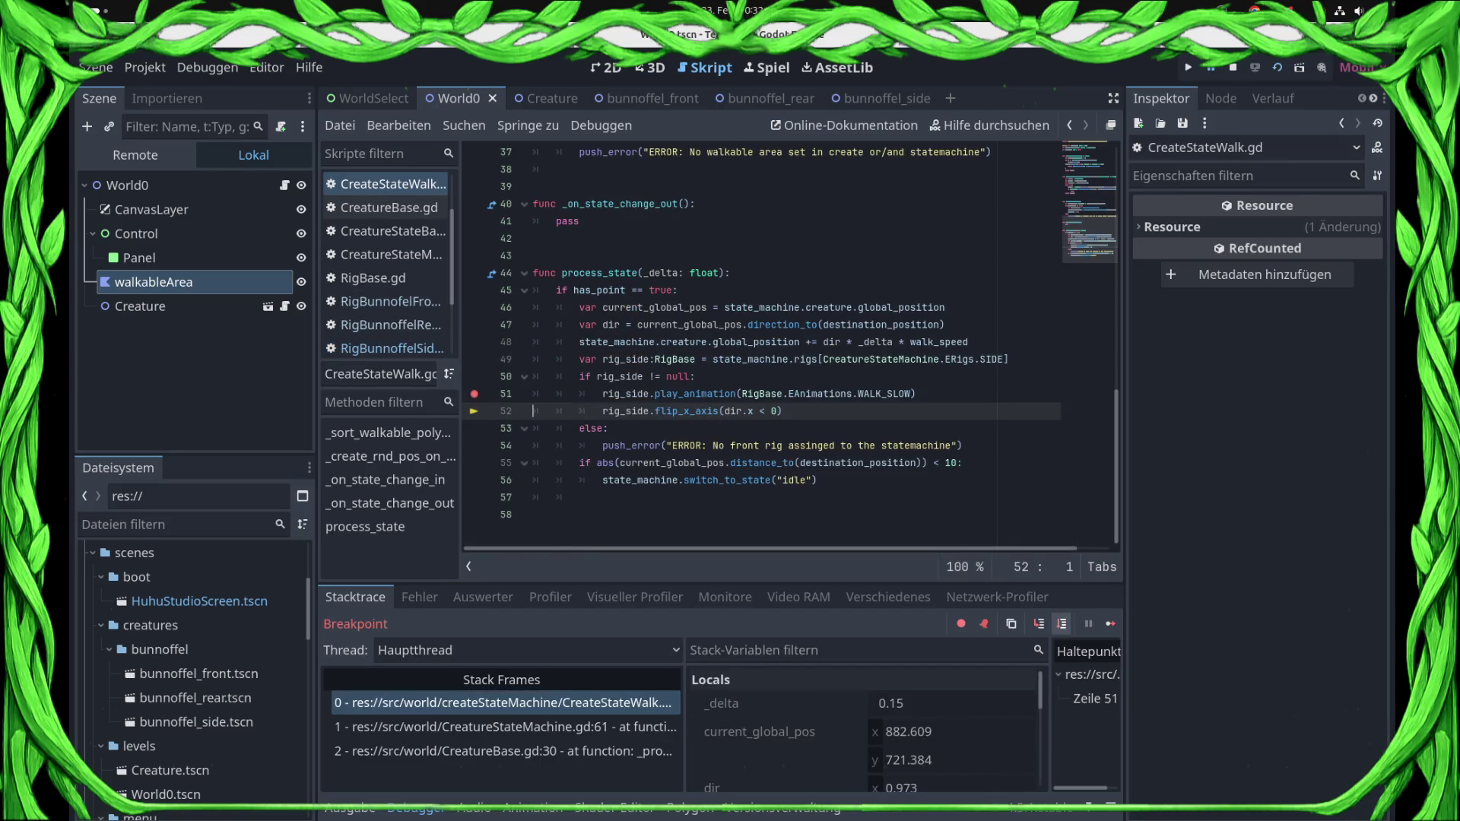
left_click(474, 394)
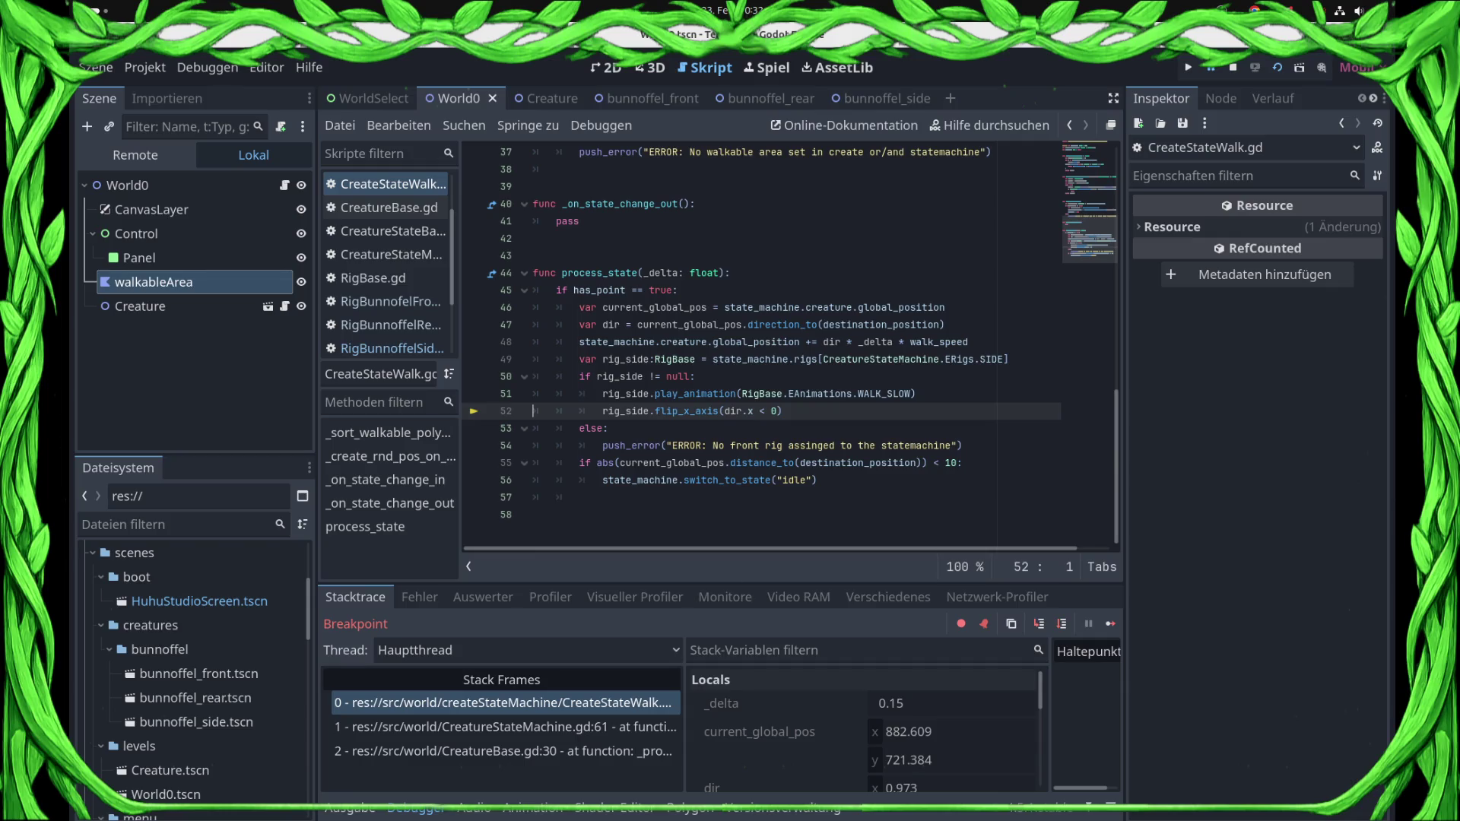
- Resume the game, inspect bunnoffel_rear in the Remote scene tree, then stop the game with F8
left_click(1111, 623)
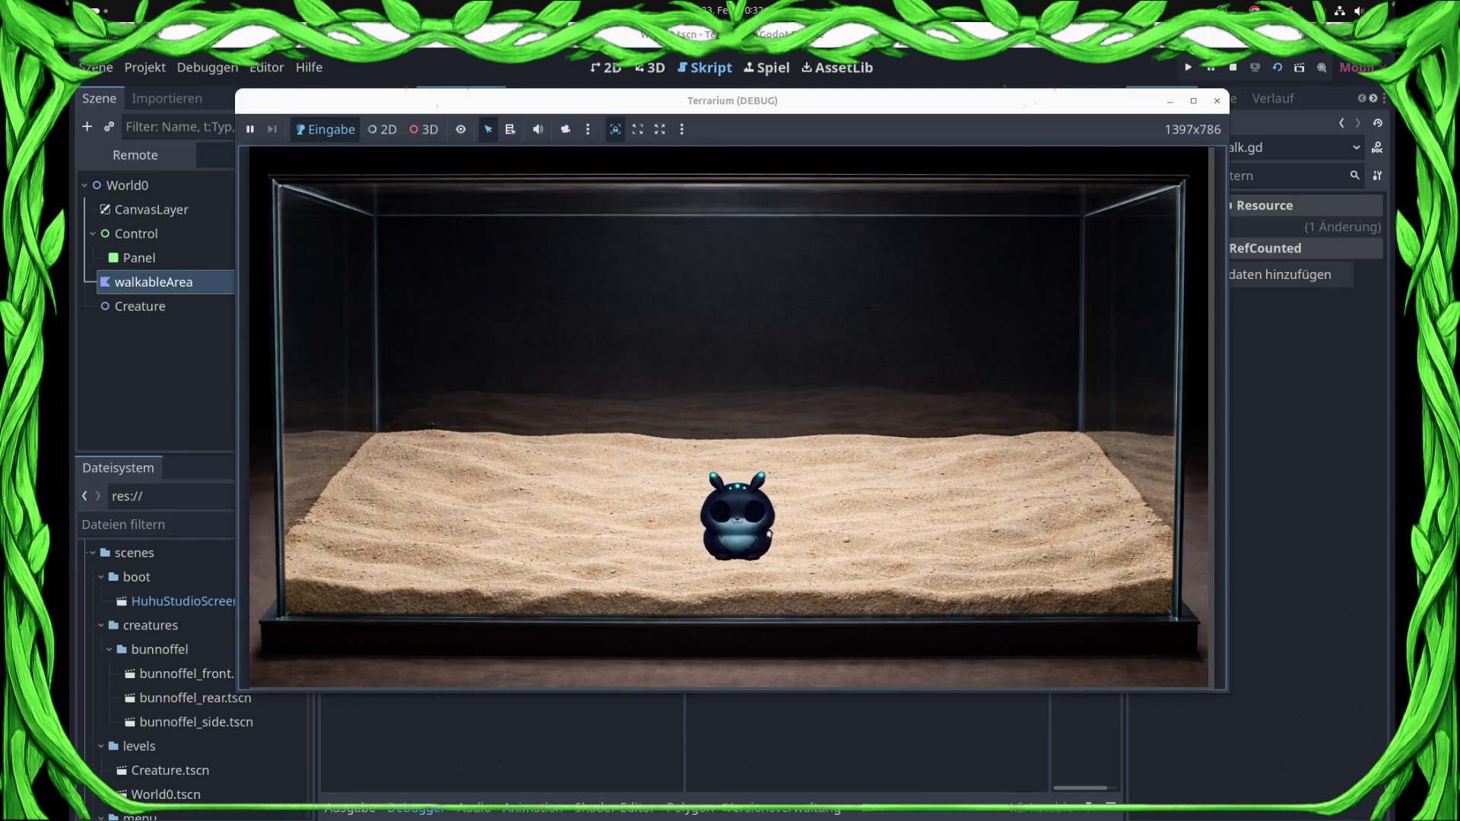
left_click(135, 155)
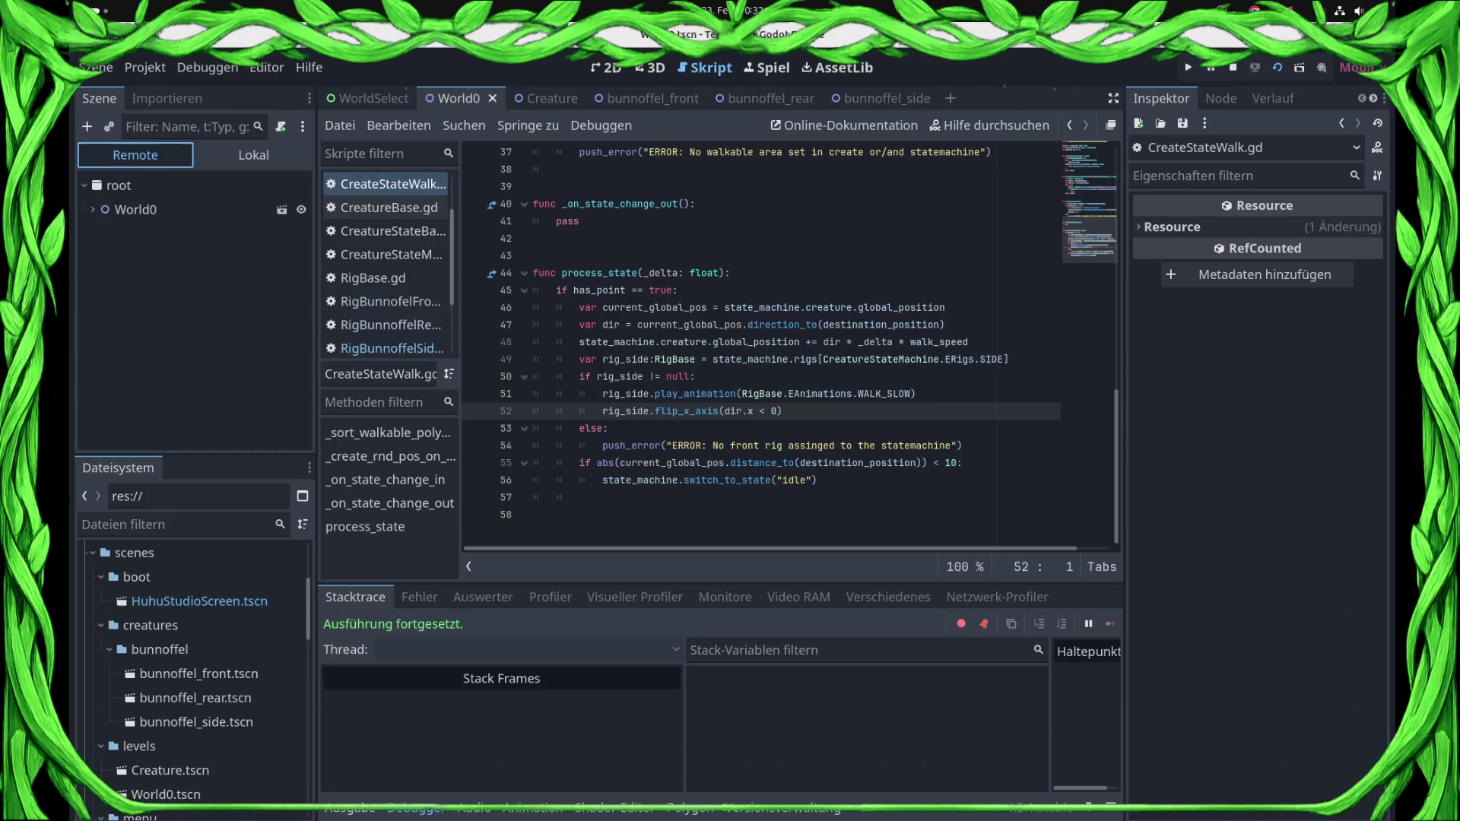
key("Right")
key("Down")
key("Down")
key("Down")
key("Down")
key("Right")
key("Down")
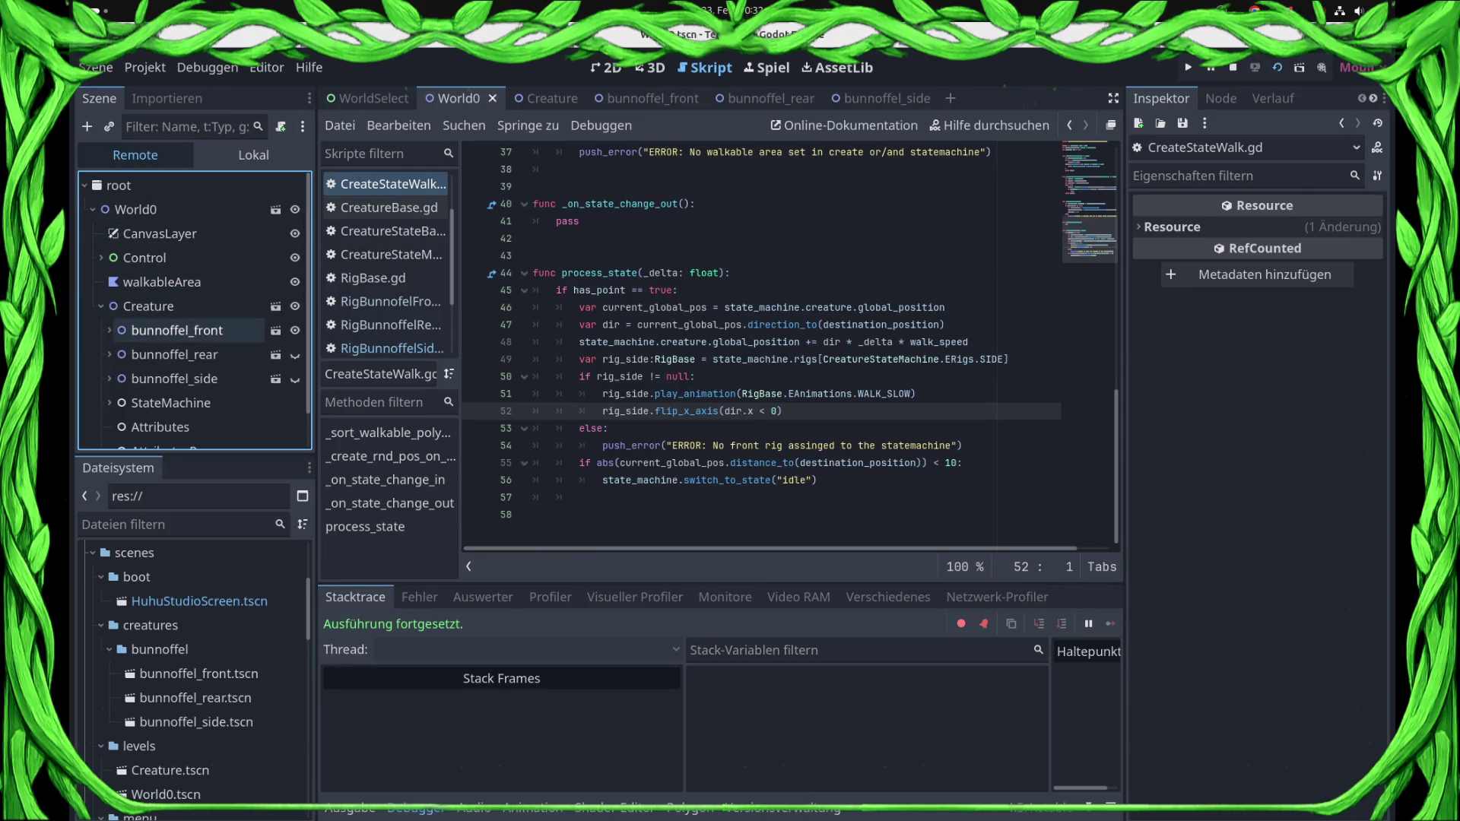
key("Down")
key("Right")
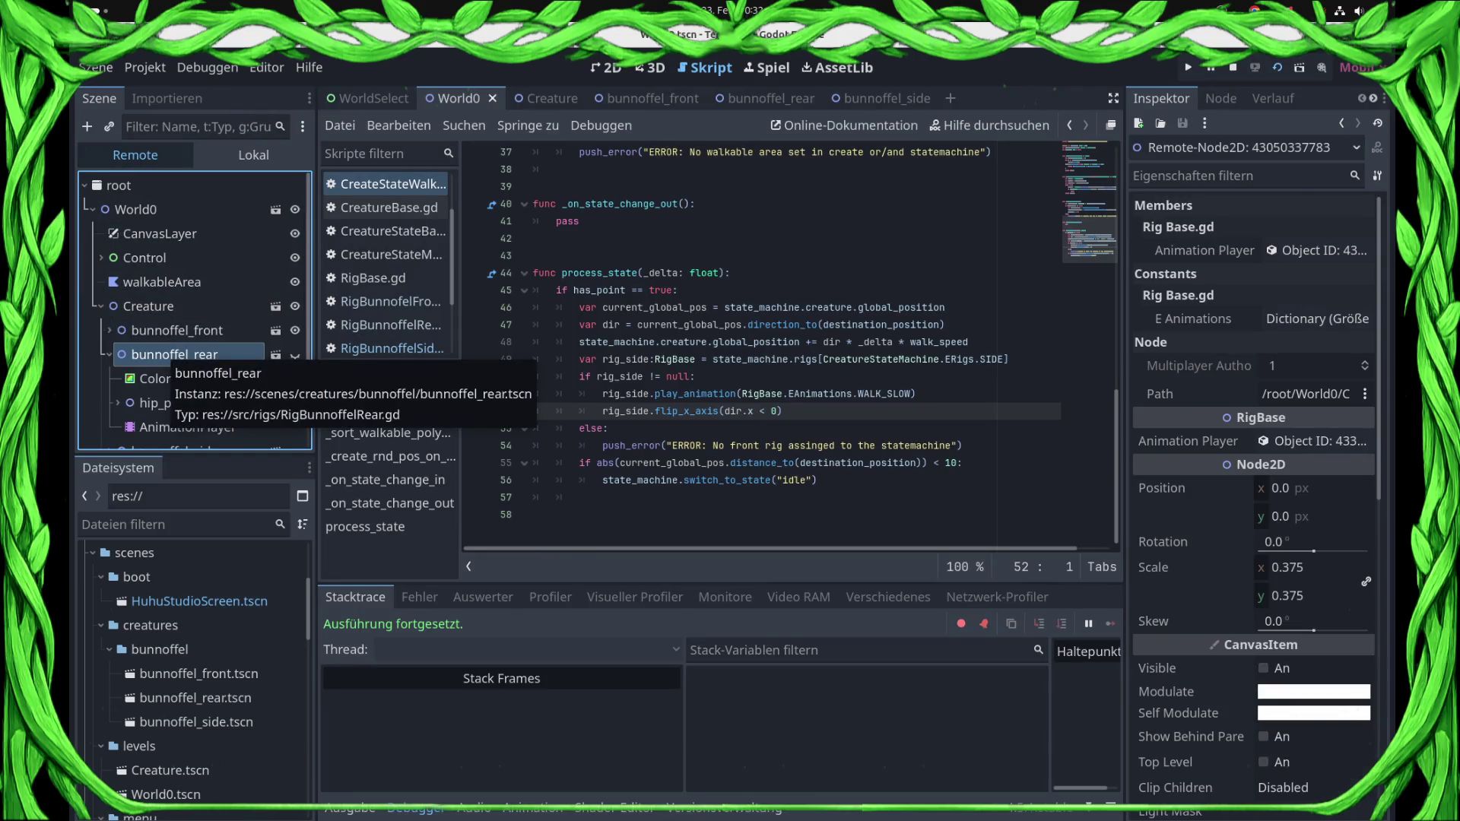
key("F8")
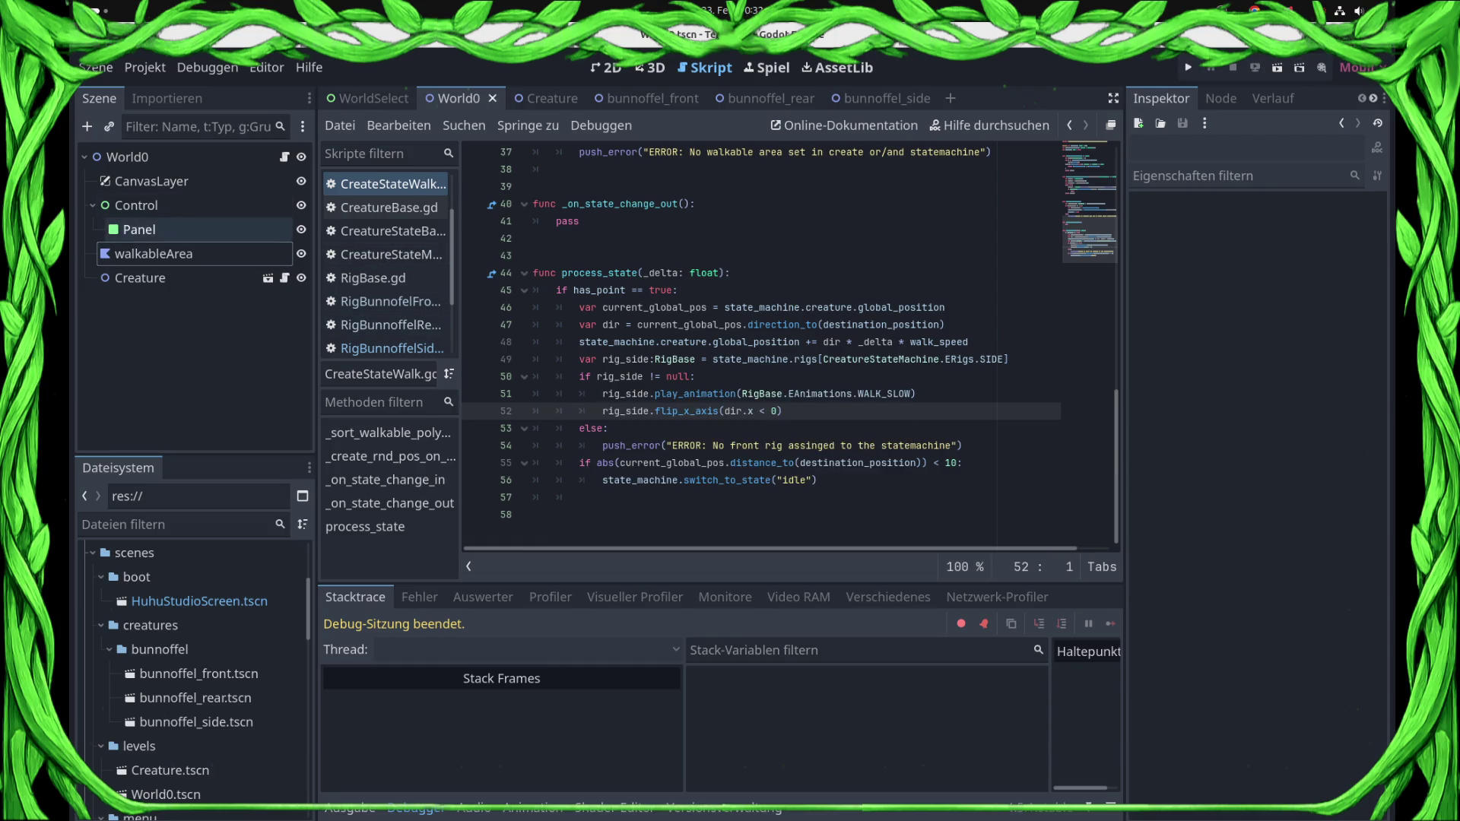
- In CreateStateIdle.gd add 'rig_front.visible = false' after line 14, then return to CreateStateWalk.gd
scroll(388, 259, "down", 2)
scroll(388, 259, "up", 3)
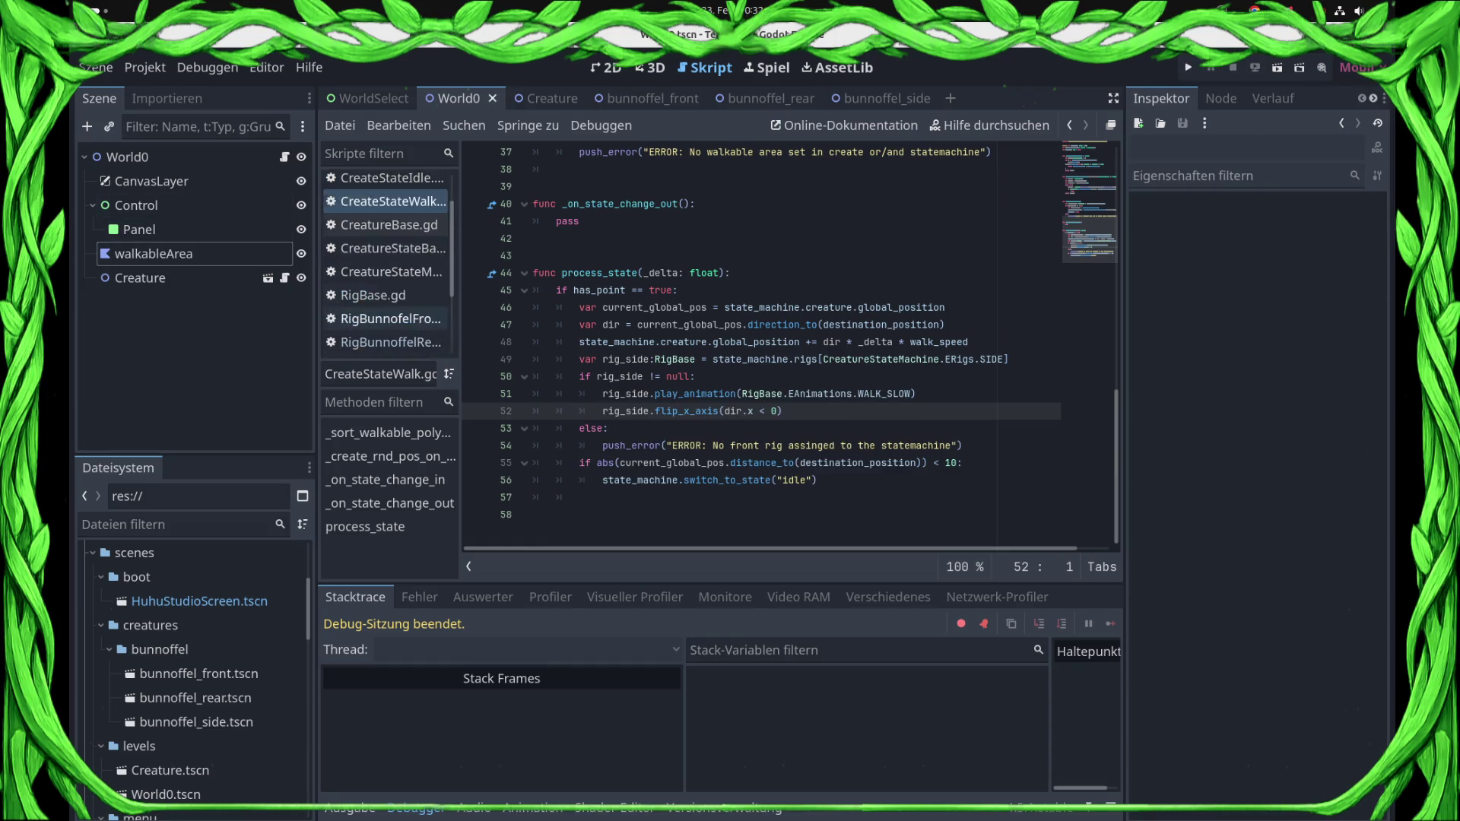
scroll(388, 258, "up", 1)
left_click(388, 231)
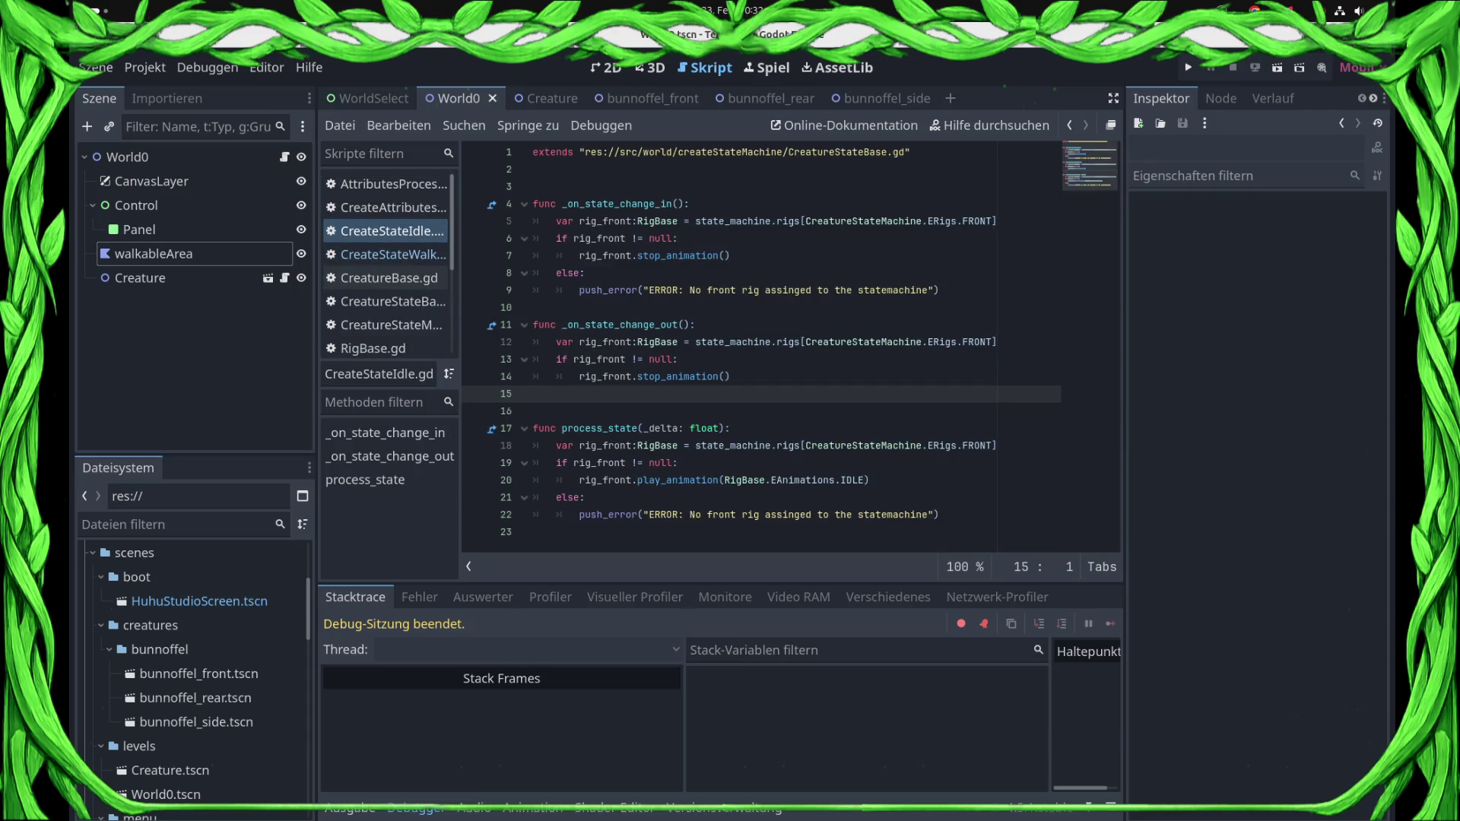
left_click(731, 377)
key("Return")
type("ri")
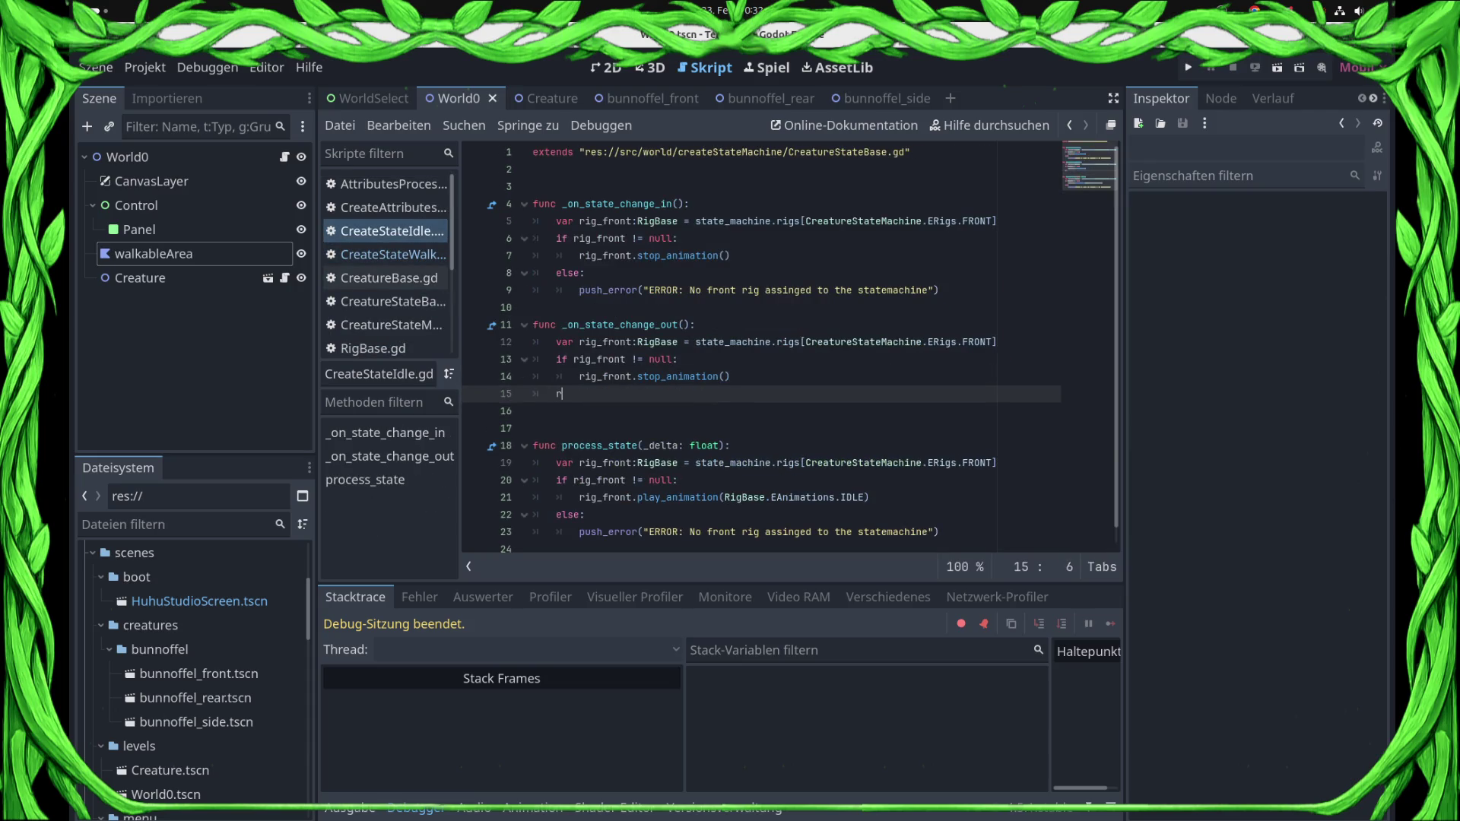
key("Return")
type(".visivb")
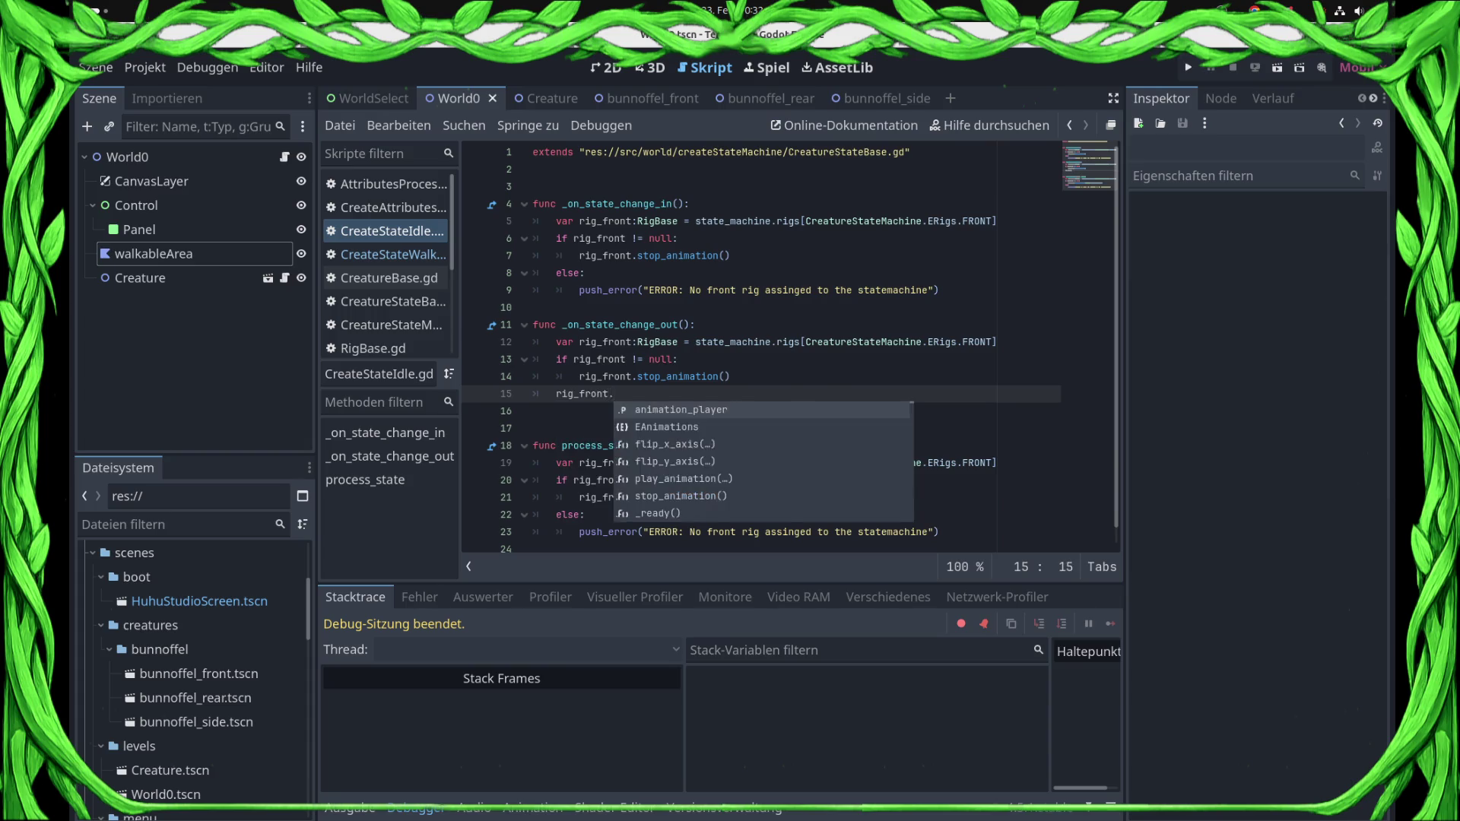
key("BackSpace")
key("BackSpace")
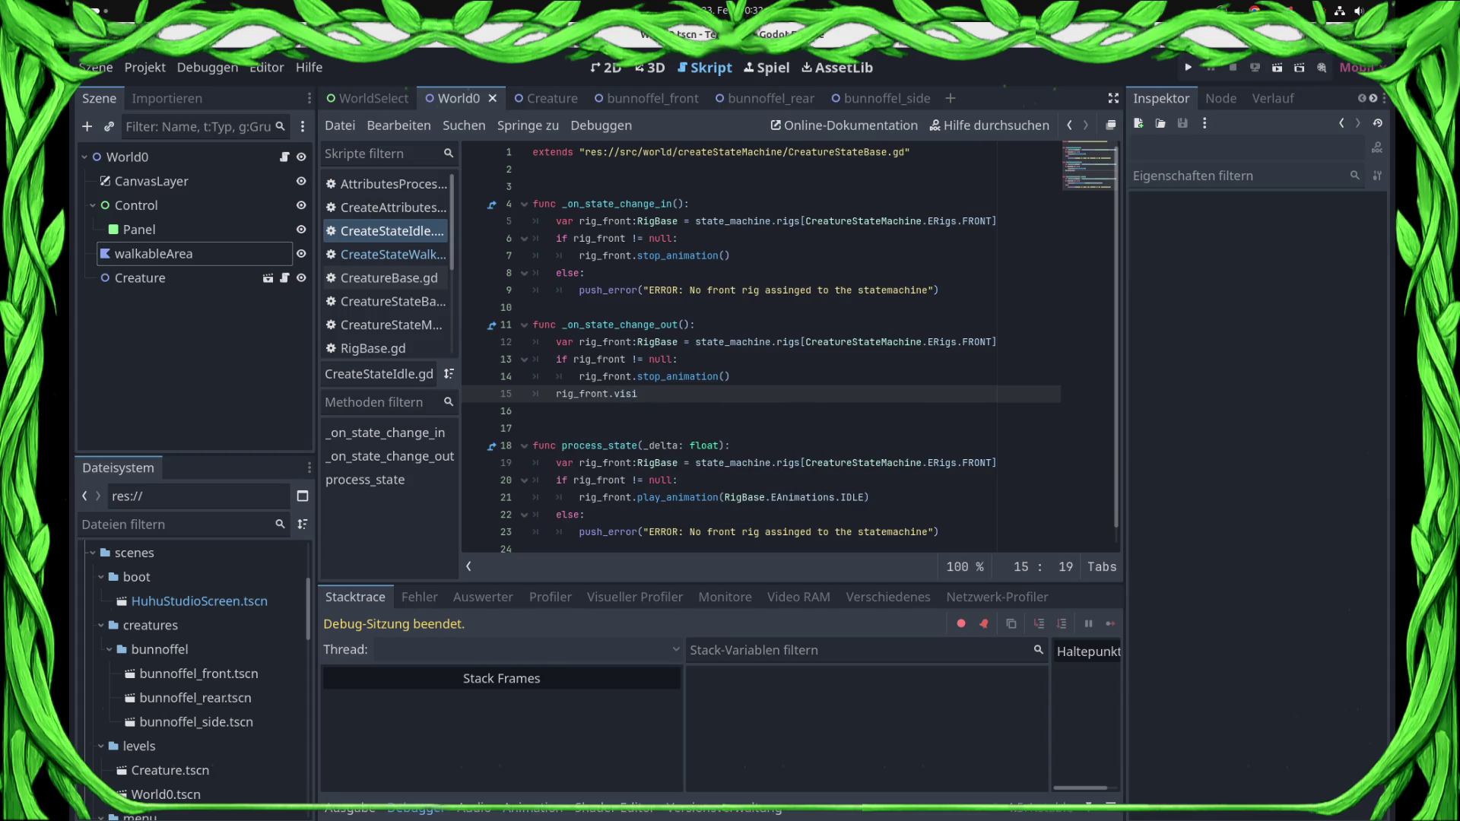
type("ble = false")
left_click(386, 254)
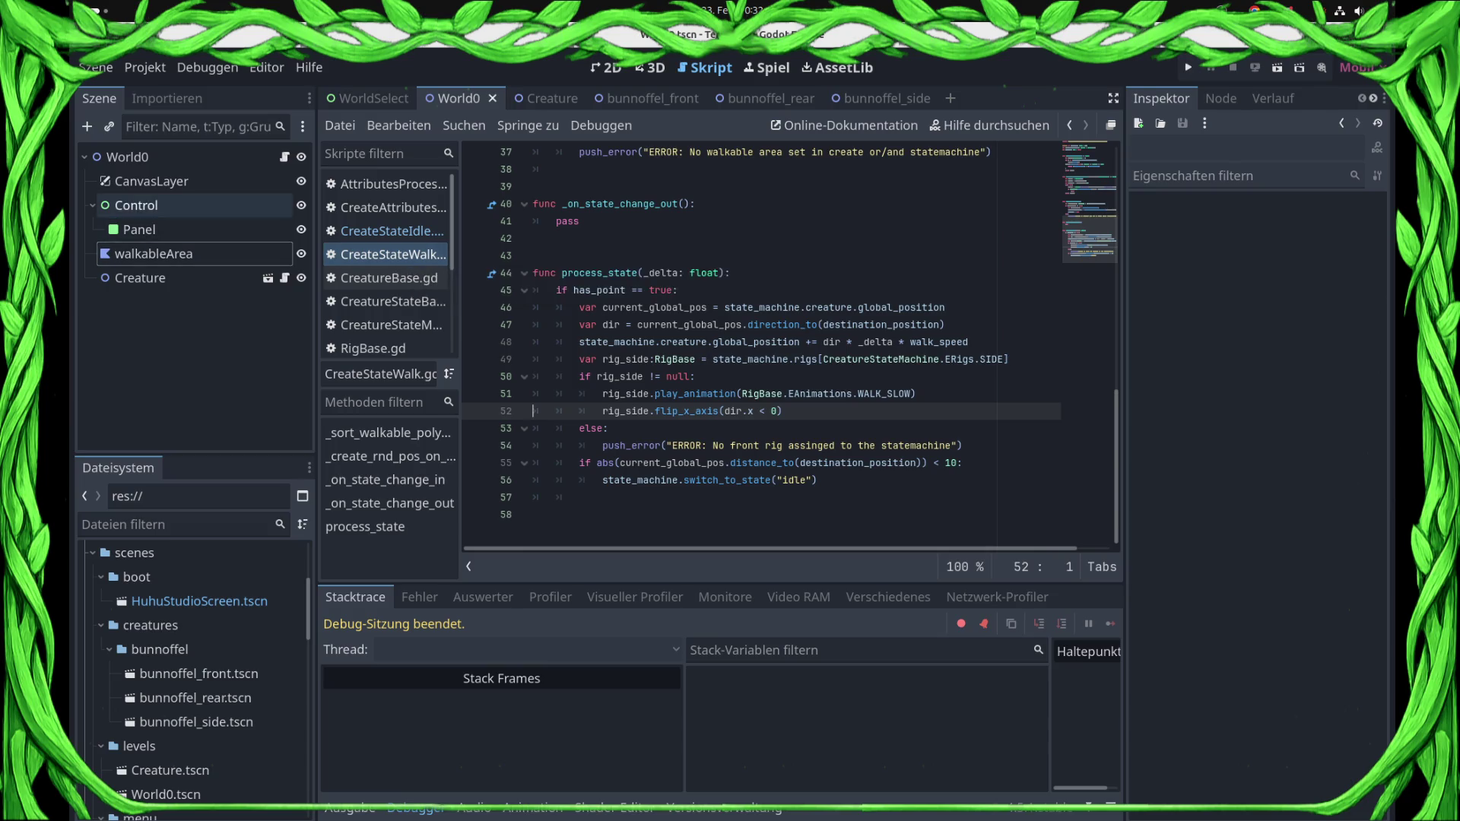
- Select the walk state node in the Creature scene and delete pass from _on_state_change_out
left_click(268, 277)
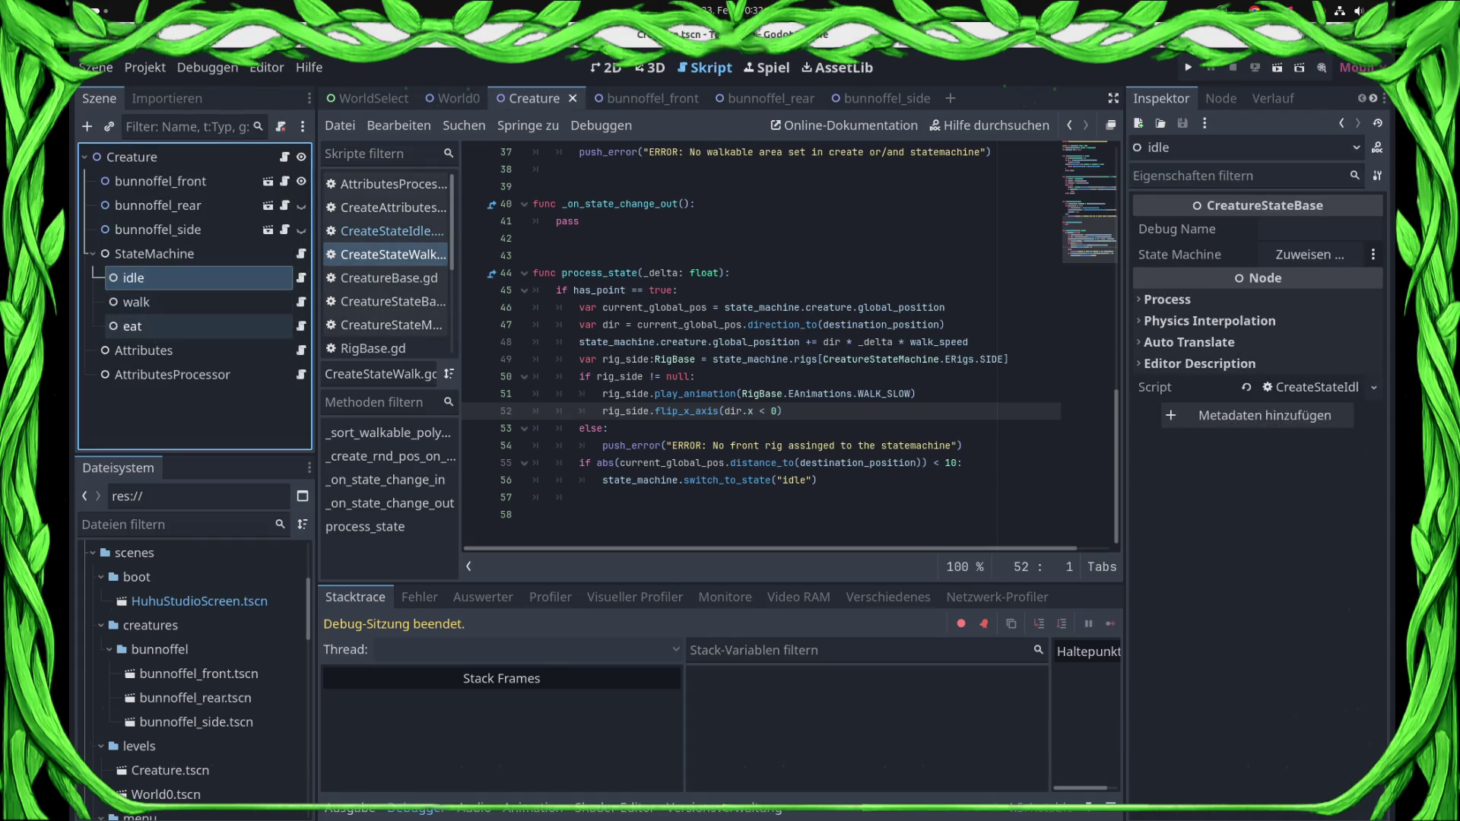
left_click(198, 302)
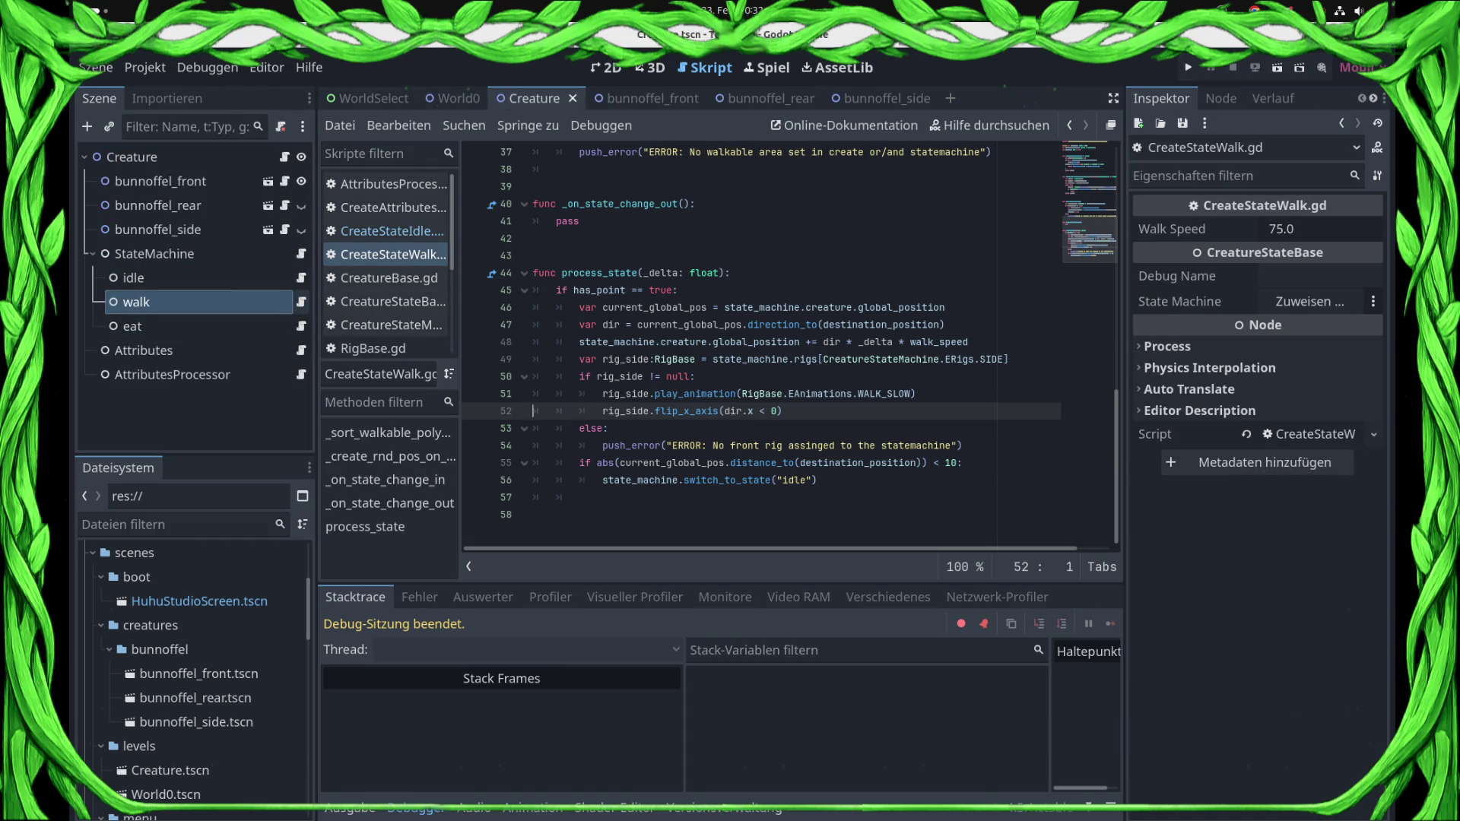
left_click(580, 221)
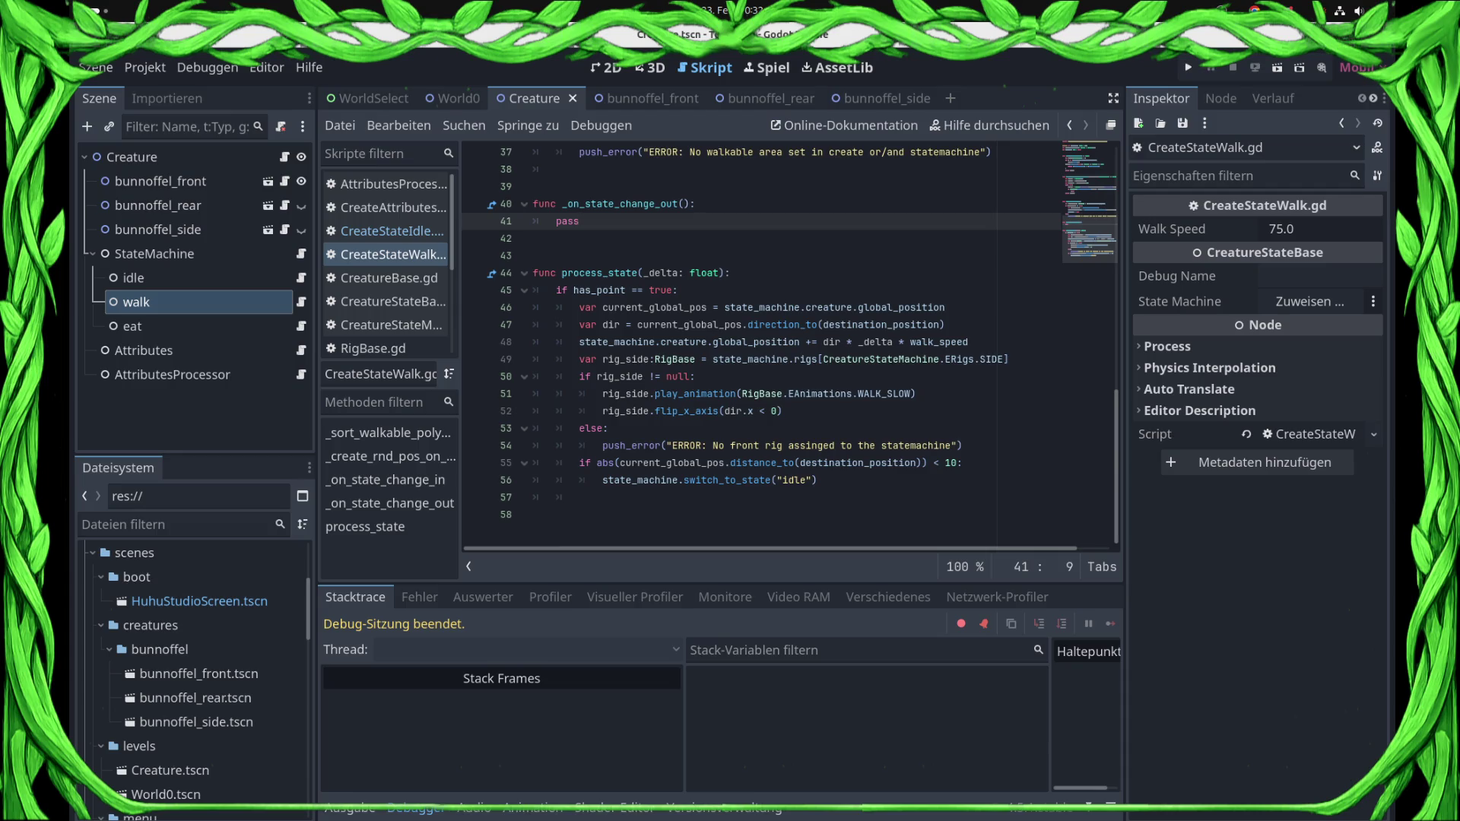
key("BackSpace")
key("BackSpace")
key("BackSpace")
- Copy the rig_side lookup block into _on_state_change_out, save, and dedent it one level
key("Down")
key("Down")
key("Down")
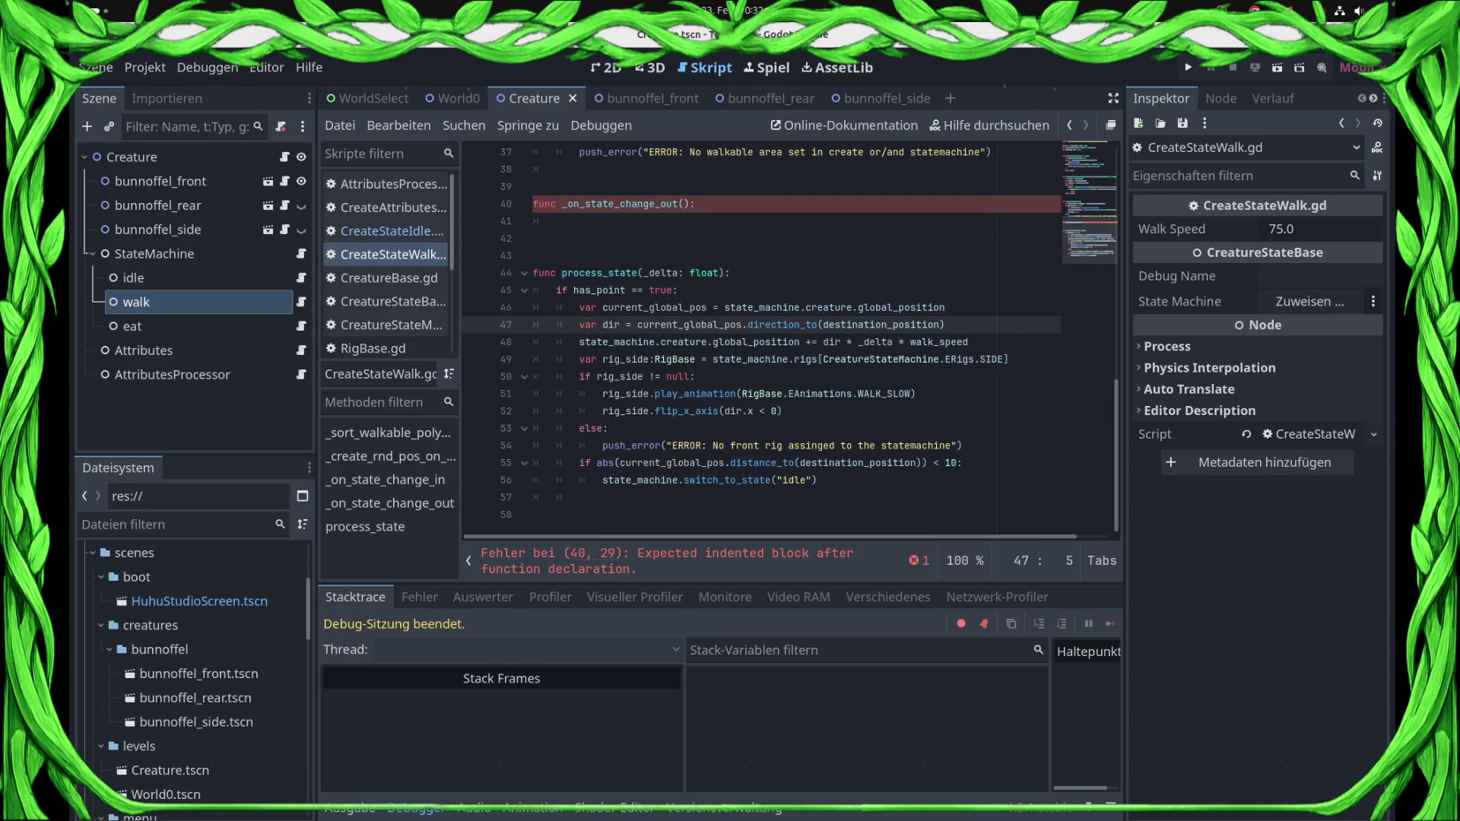
key("Down")
key("Down")
key("shift+Down")
key("shift+Down")
key("shift+Down")
key("shift+End")
key("ctrl+c")
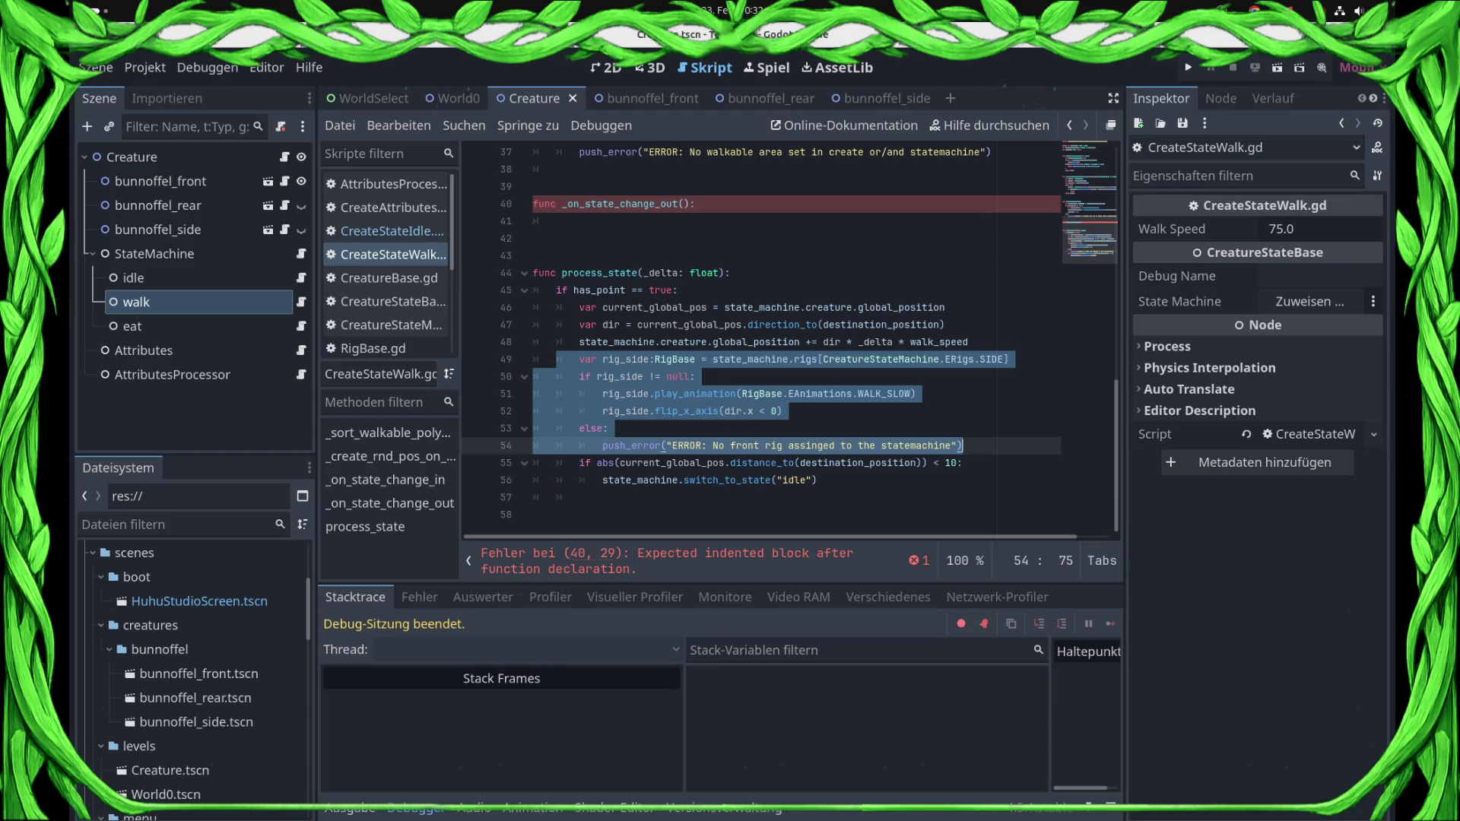
key("Up")
key("Up")
key("Up")
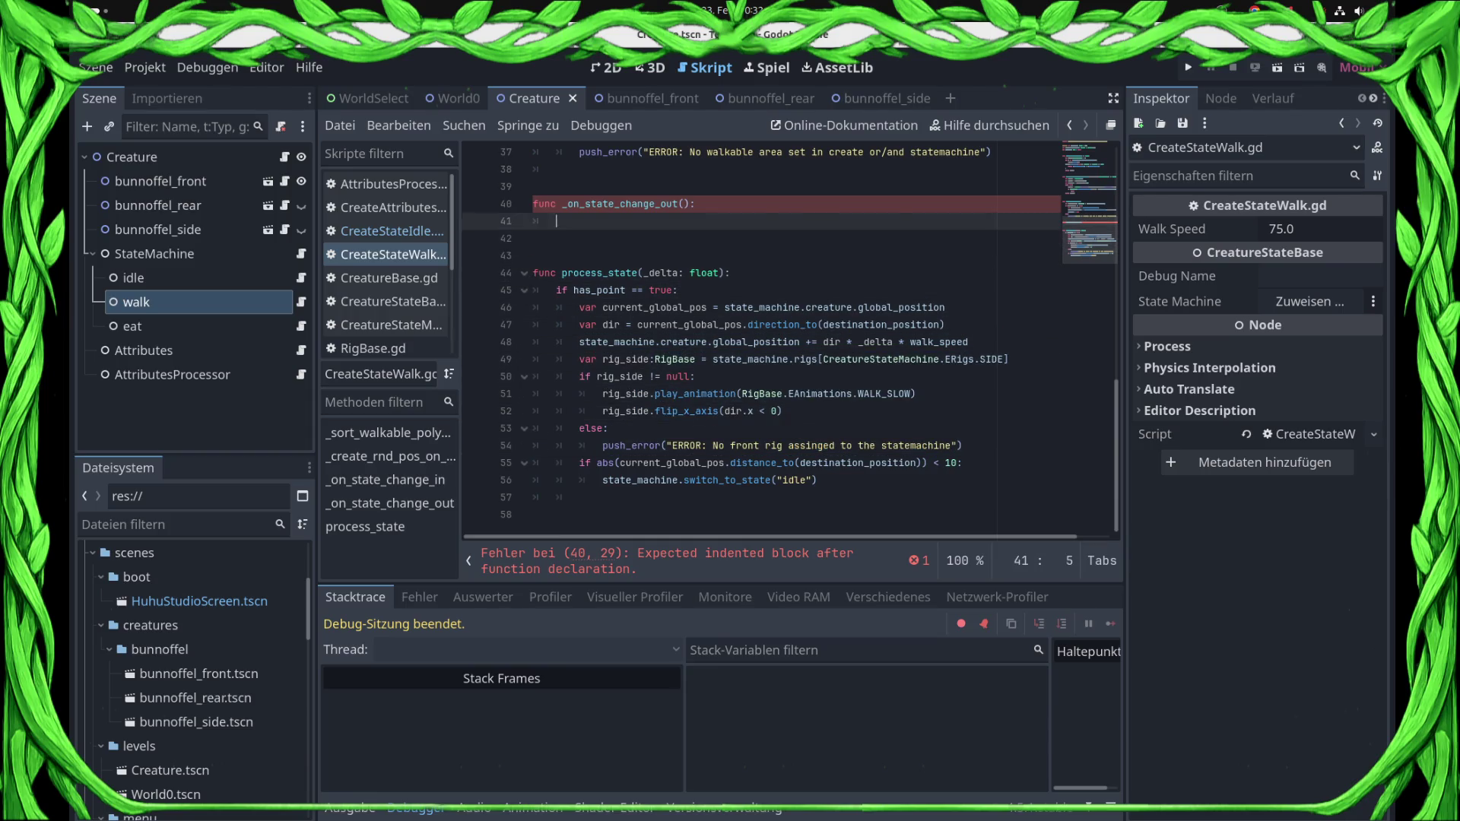
key("ctrl+v")
key("ctrl+s")
key("Up")
key("Up")
key("Up")
key("Home")
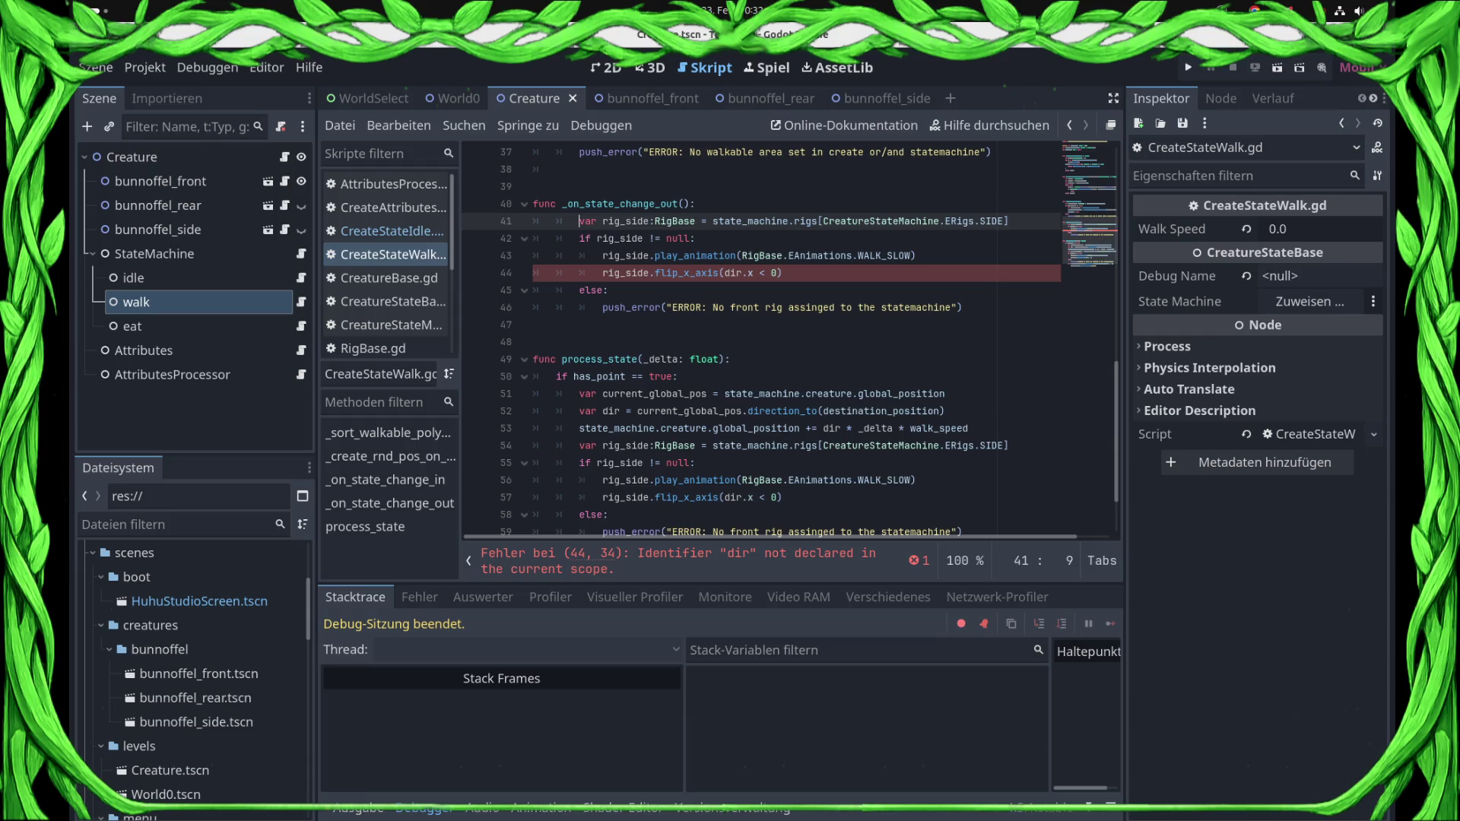
key("shift+Down")
key("shift+Down")
key("shift+Down")
key("shift+End")
key("shift+Tab")
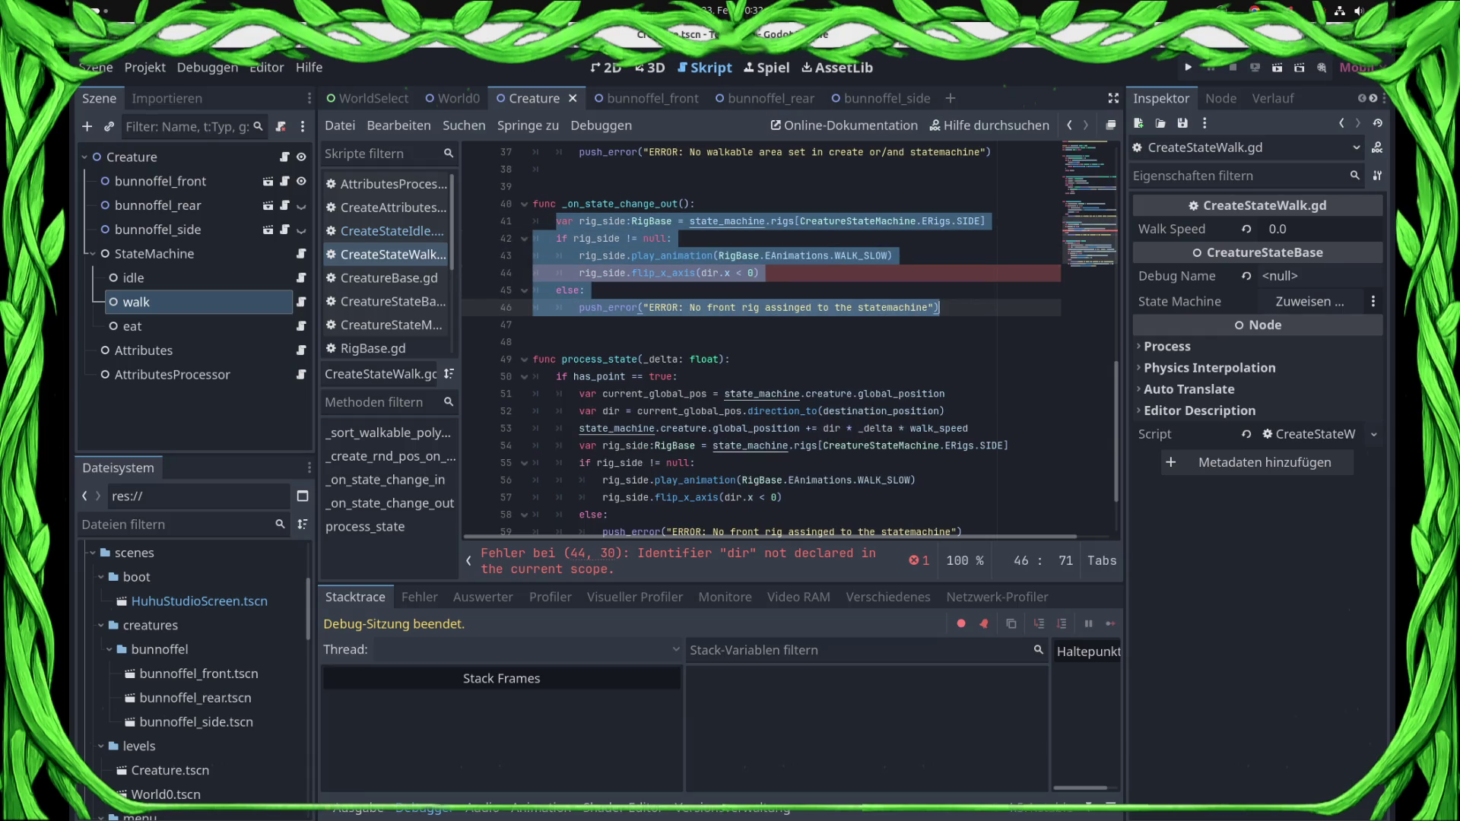
- Replace the animation and flip lines with 'rig_side.visible = true' and run the game
key("Up")
key("Up")
key("shift+Up")
key("shift+Home")
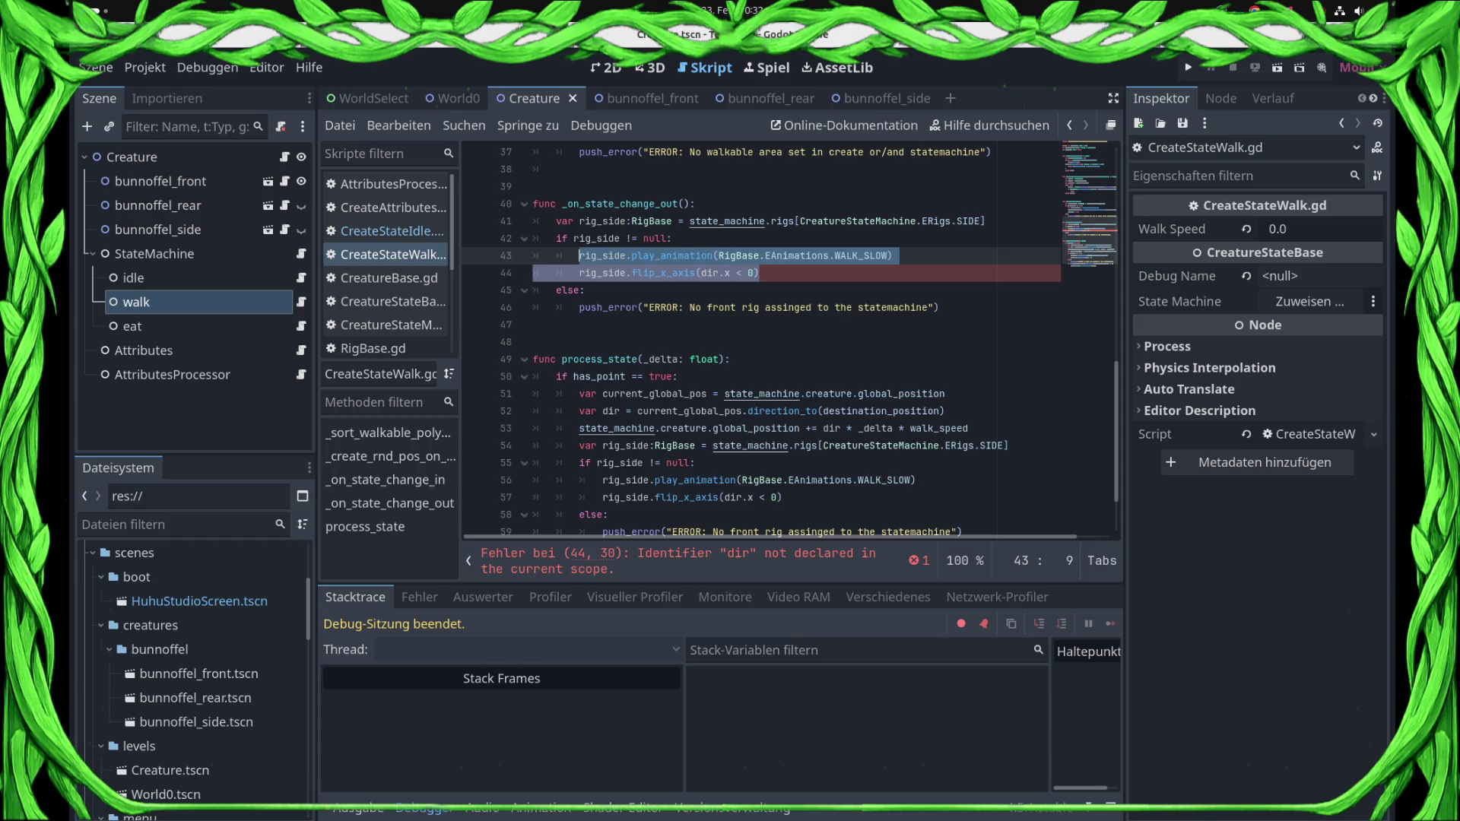
key("BackSpace")
type("rig_s")
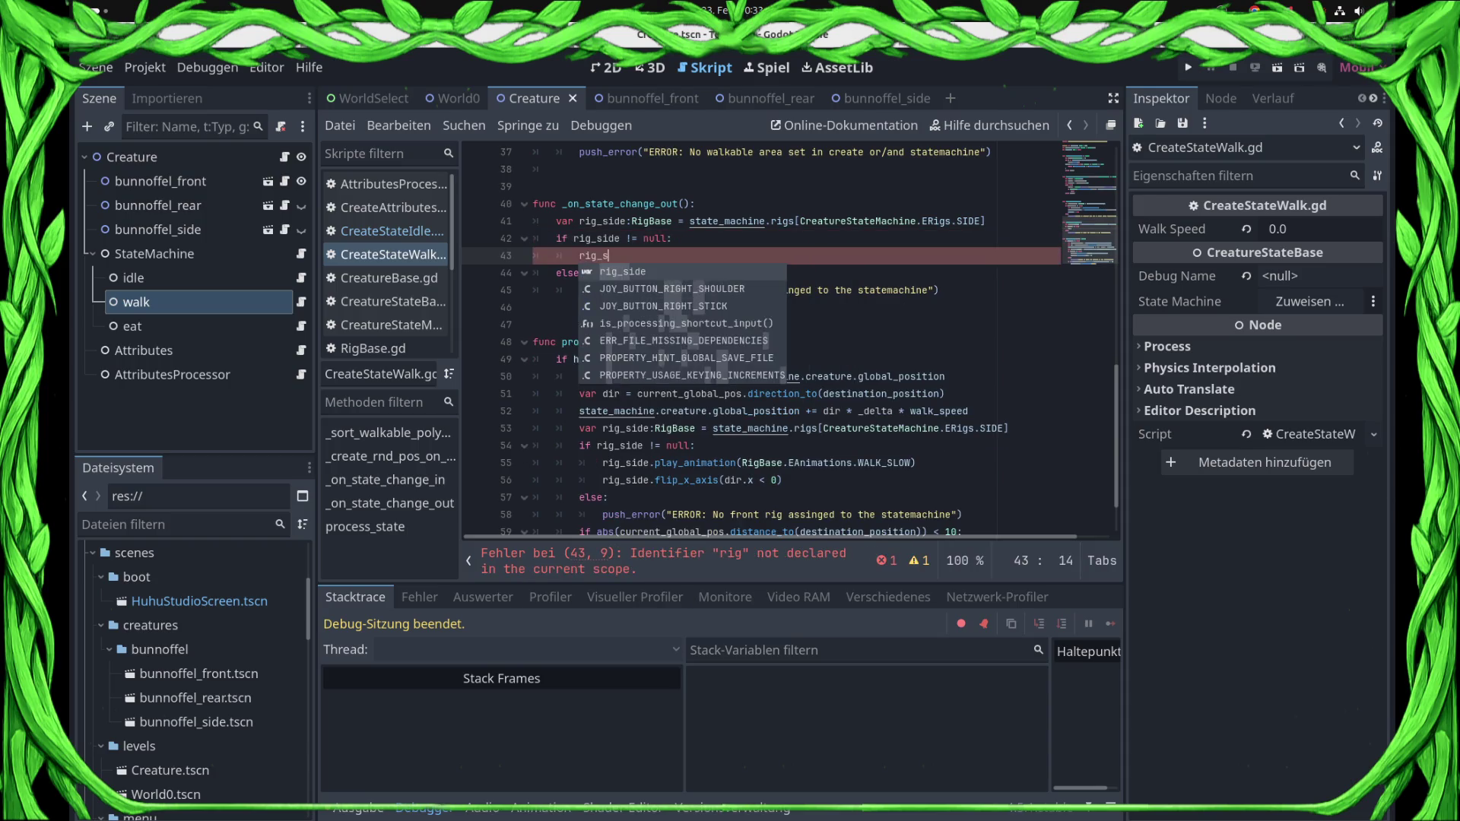
key("Return")
type(".visi")
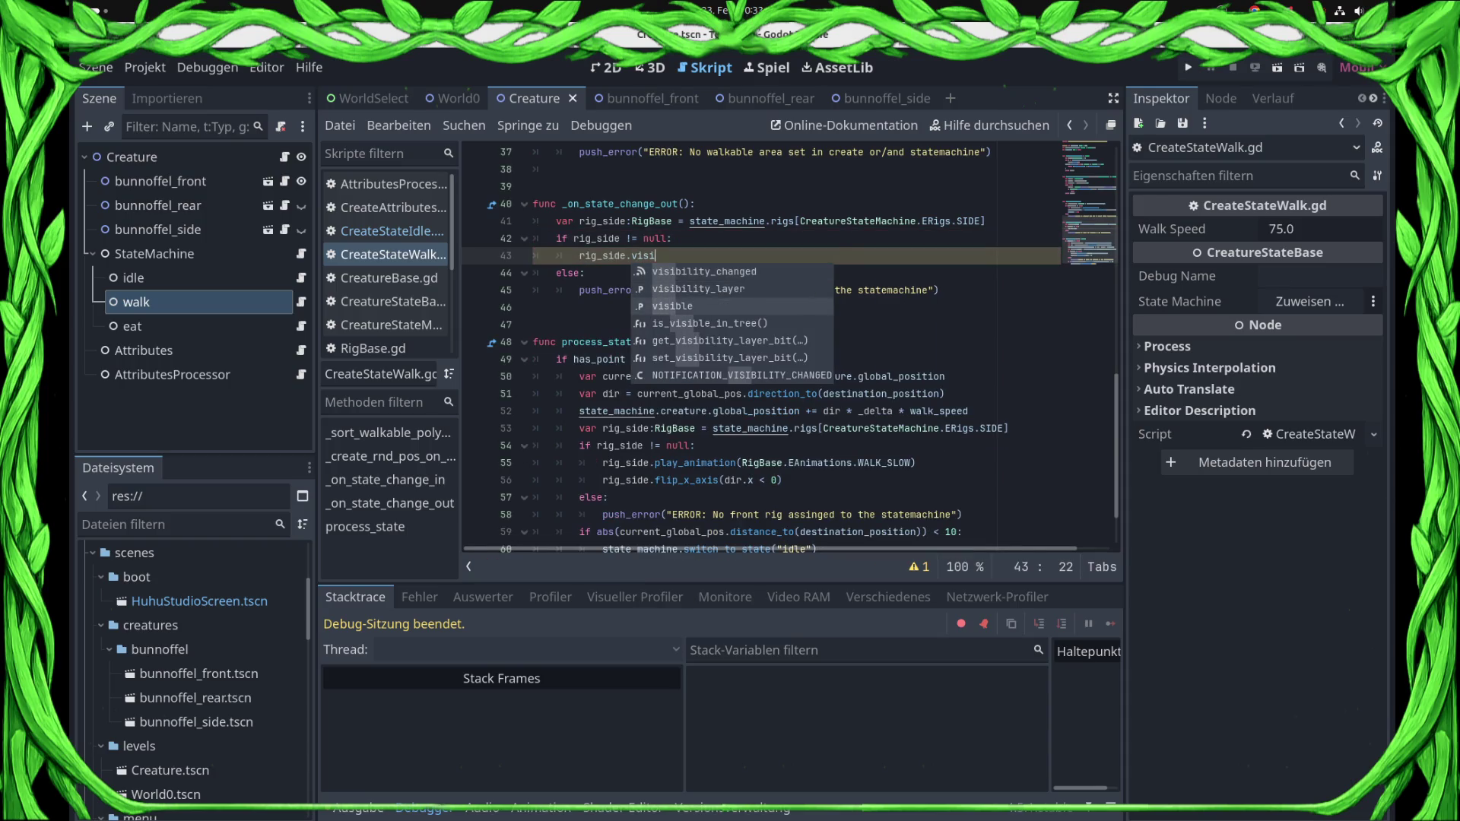
key("Return")
type("= true")
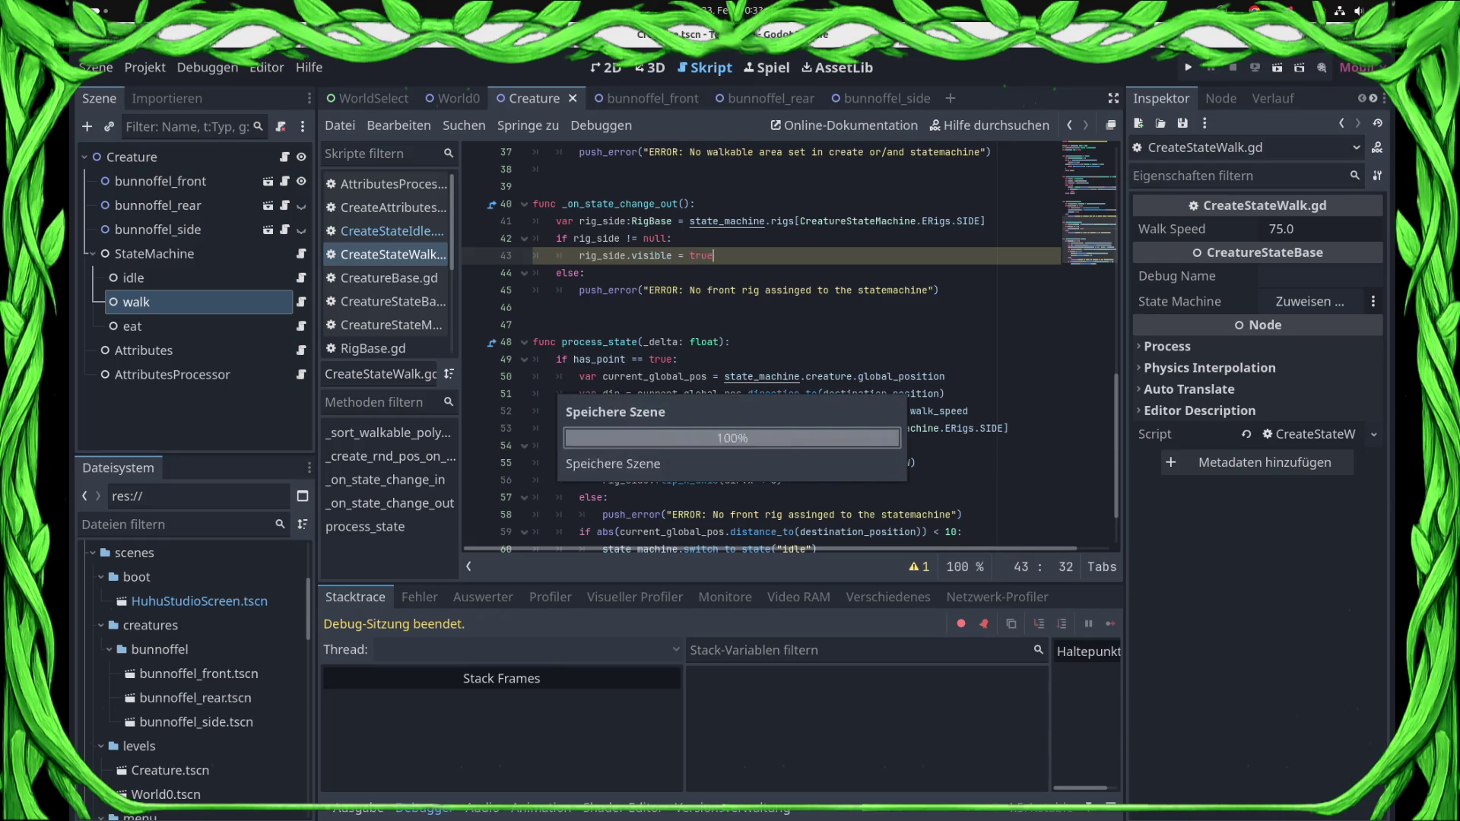
key("Return")
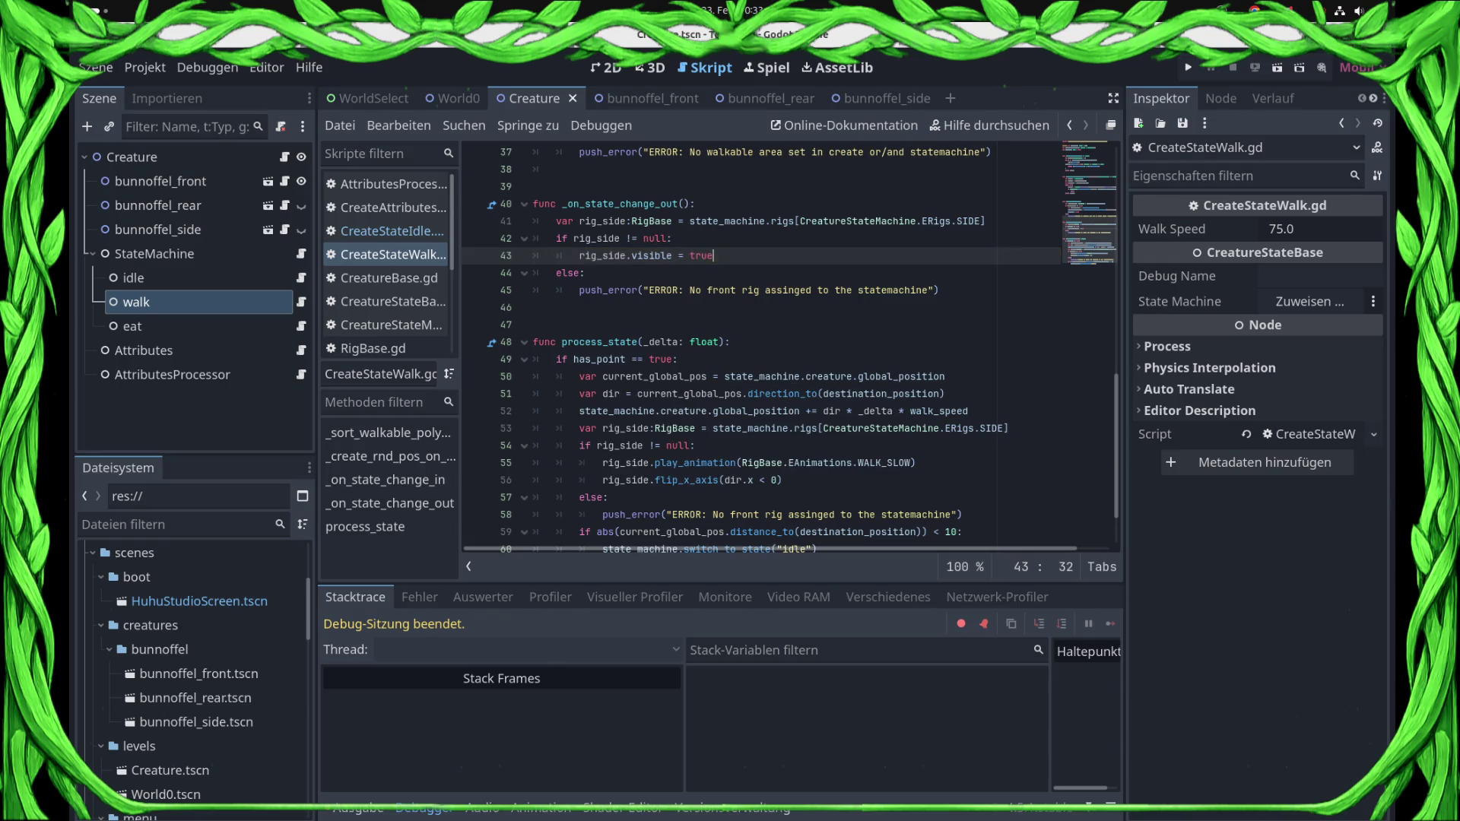
key("F5")
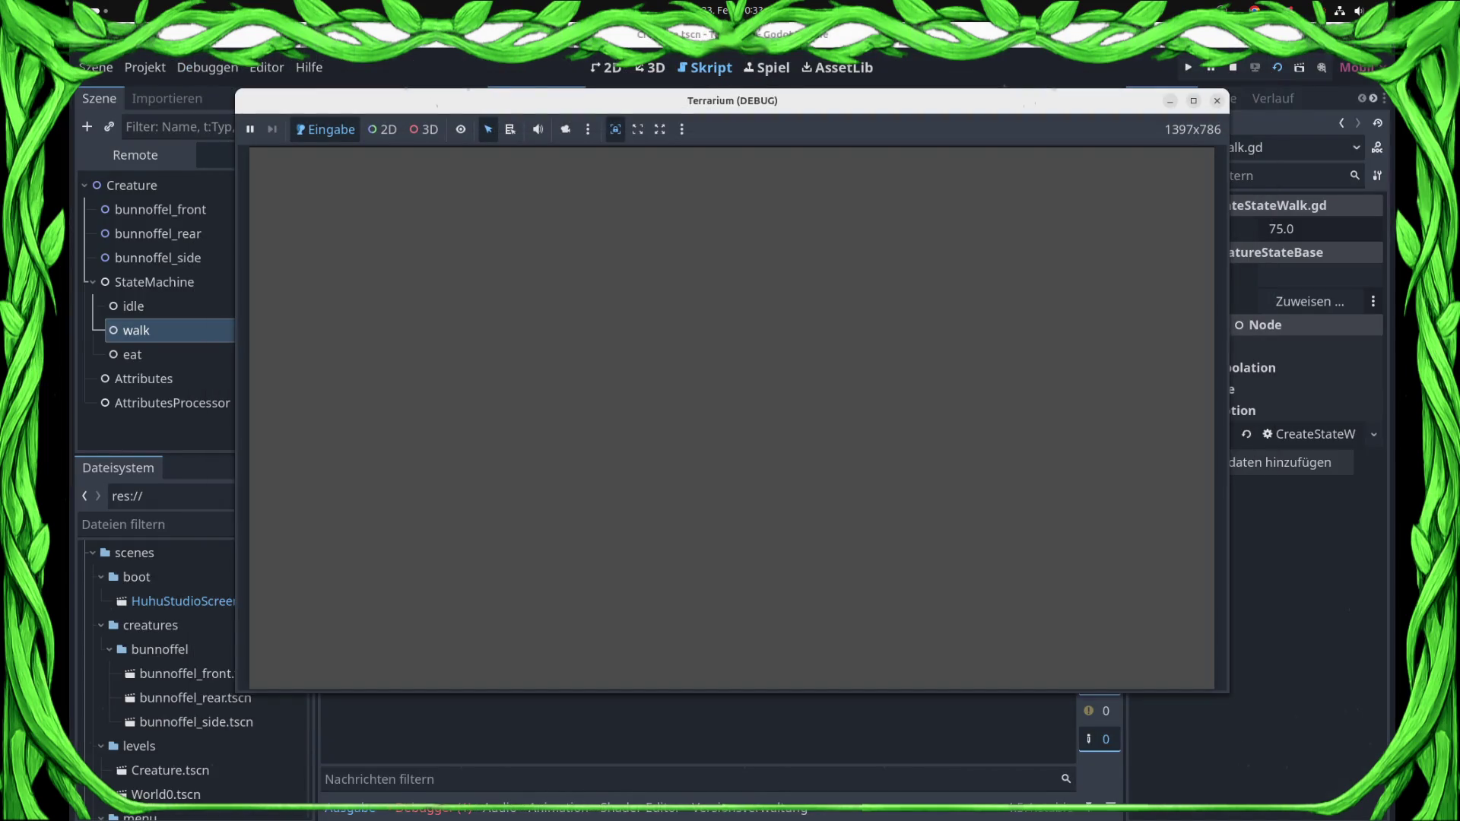
- Close the game, run it again, and close it after watching the walk
left_click(1217, 100)
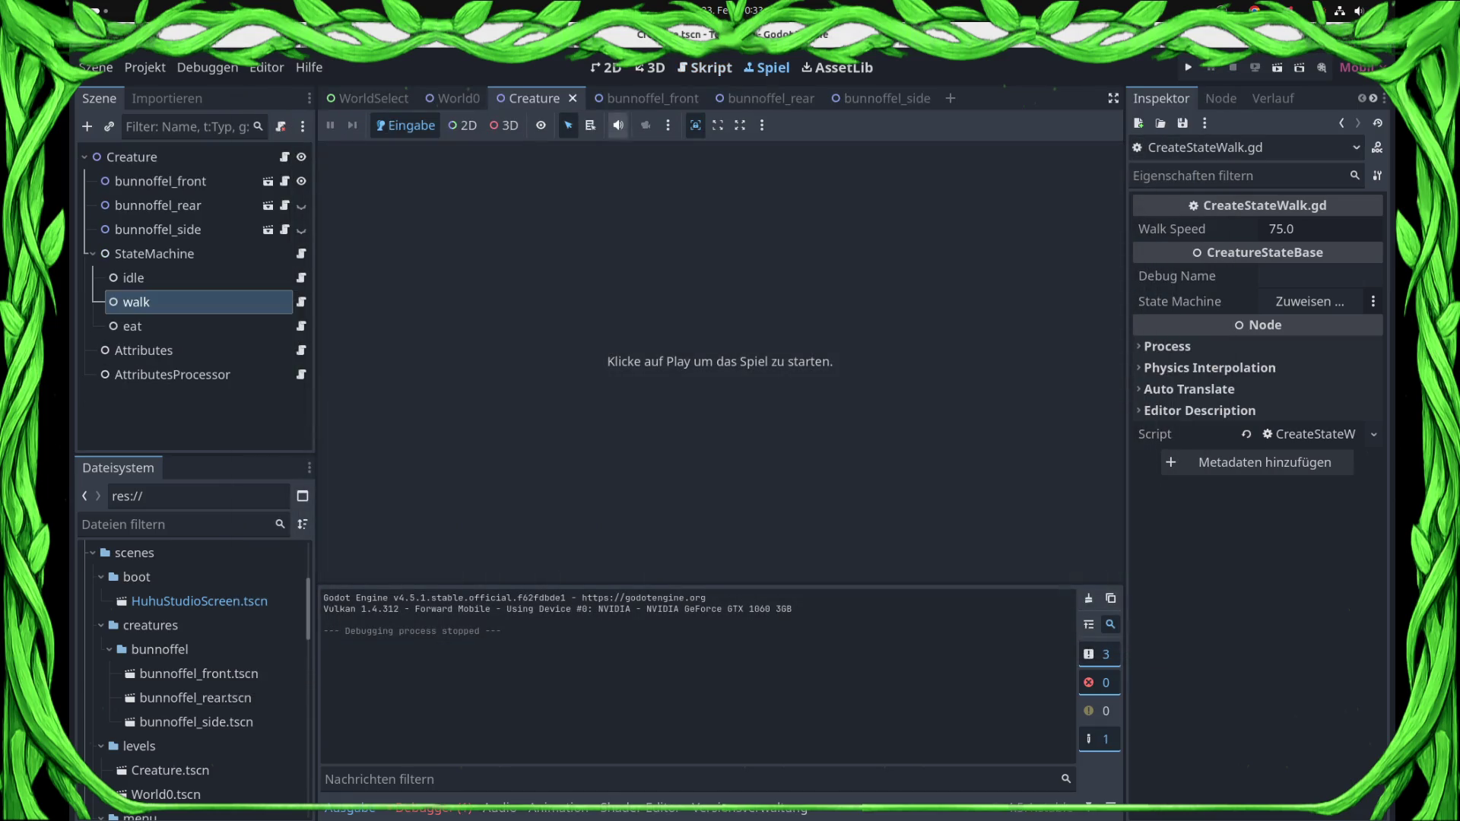
key("F6")
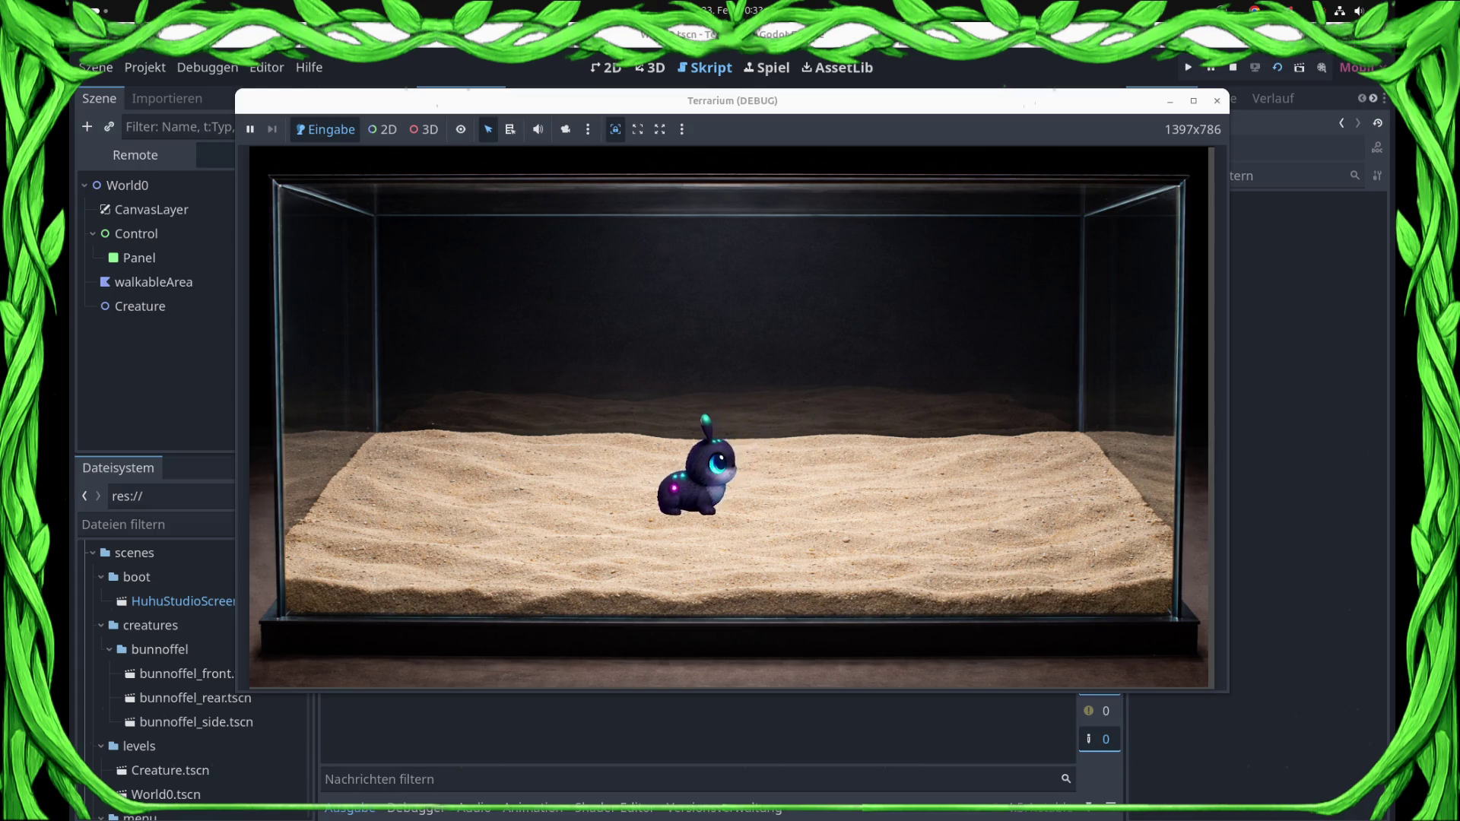
left_click(1233, 67)
- Change the flip condition on line 56 from dir.x < 0 to dir.x > 0, save, and run
left_click(533, 307)
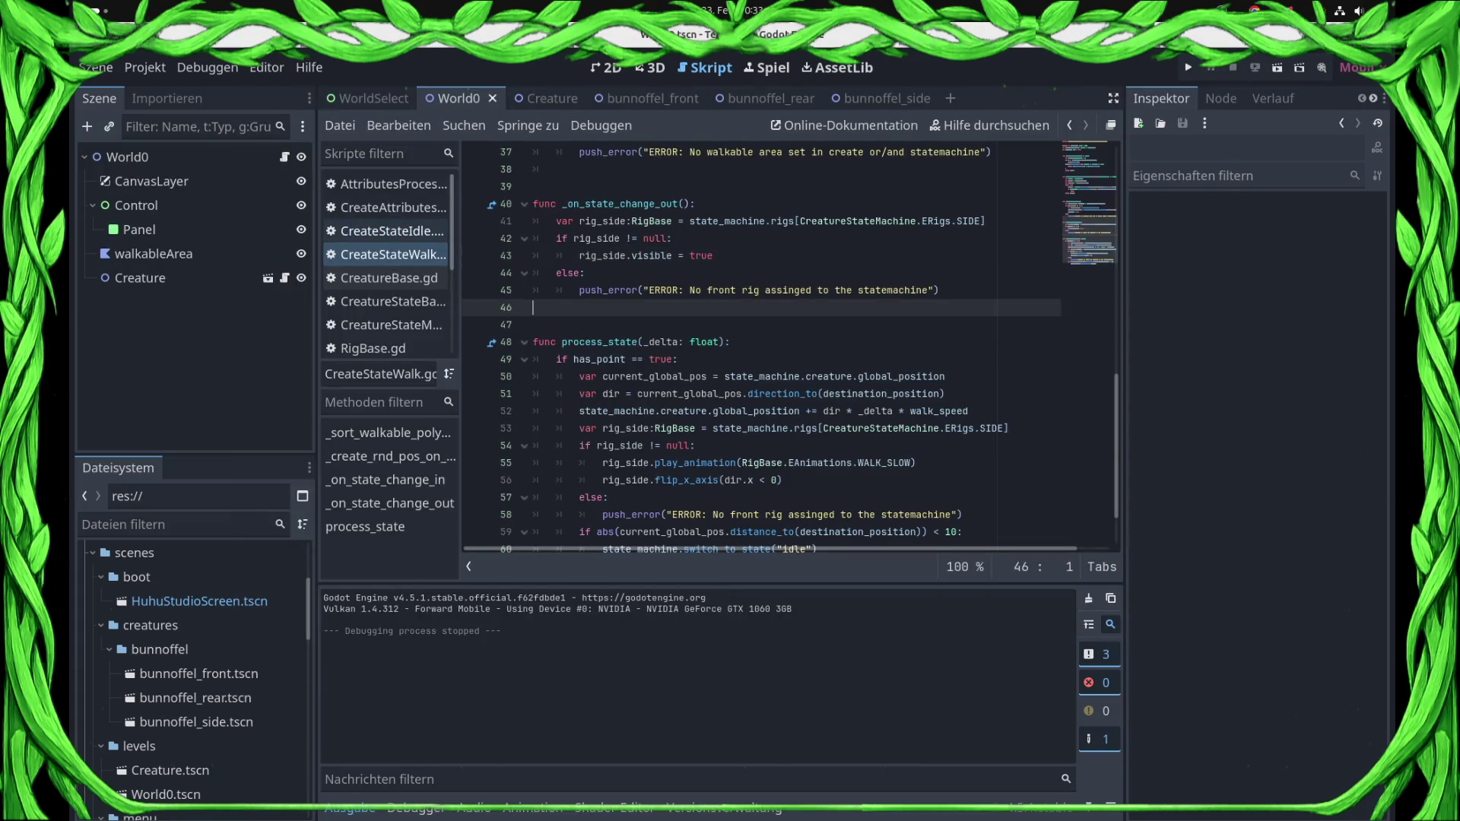
scroll(791, 347, "down", 2)
left_click(767, 410)
key("BackSpace")
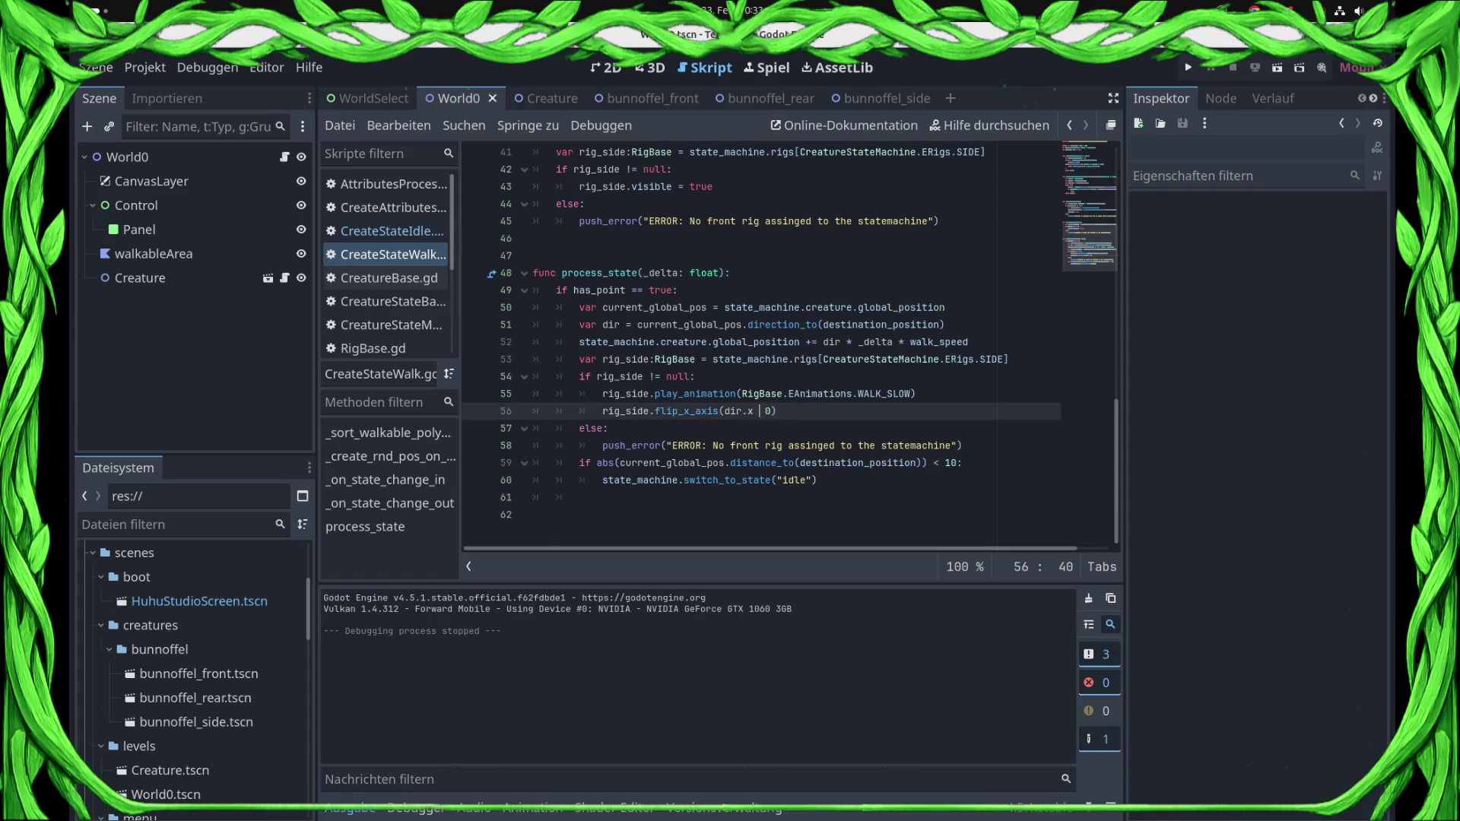
type(">")
key("ctrl+s")
key("F6")
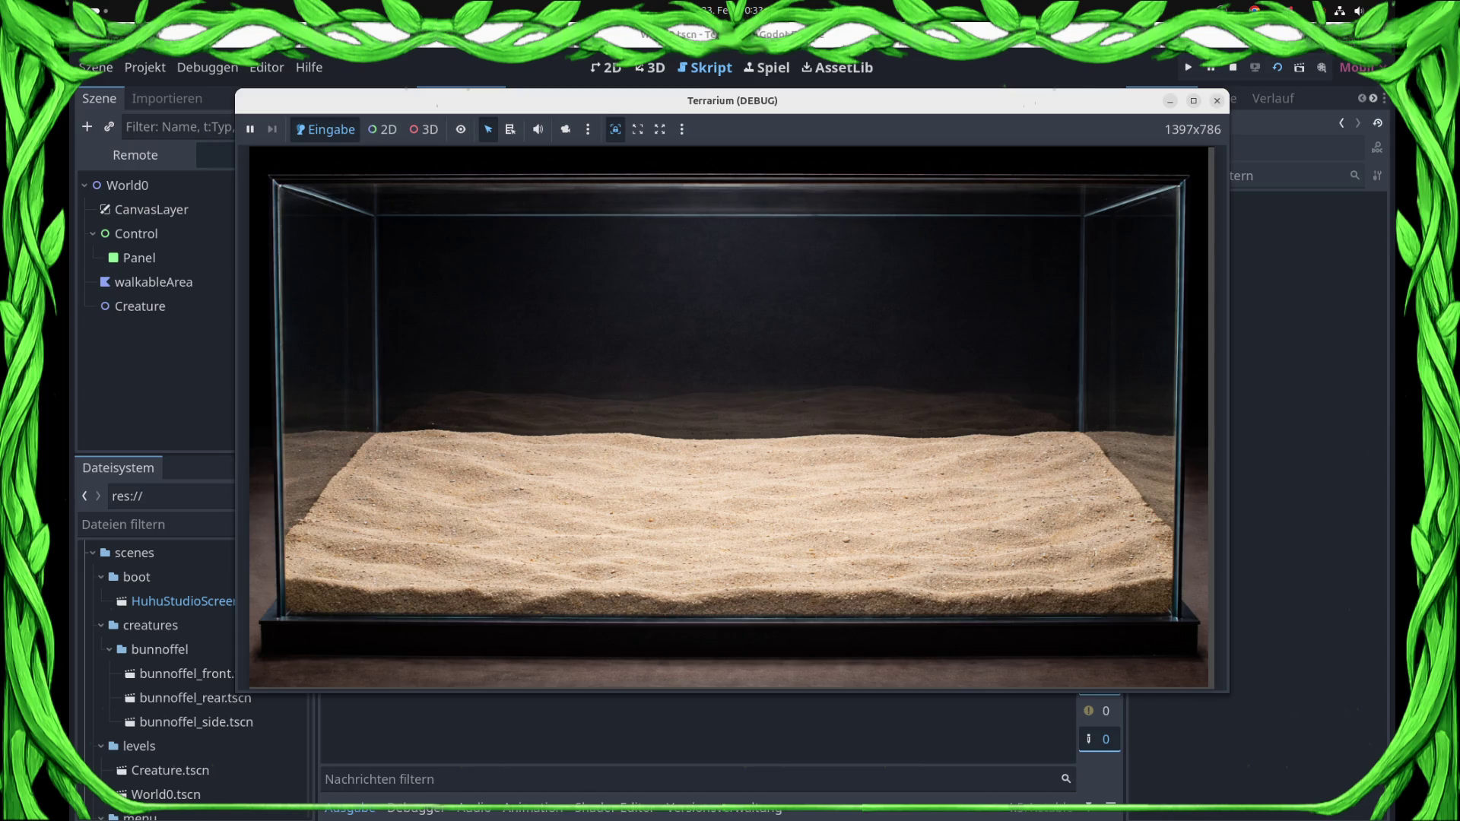
- Test the flip again, then open flip_x_axis's definition in RigBase.gd
left_click(1217, 101)
left_click(1277, 67)
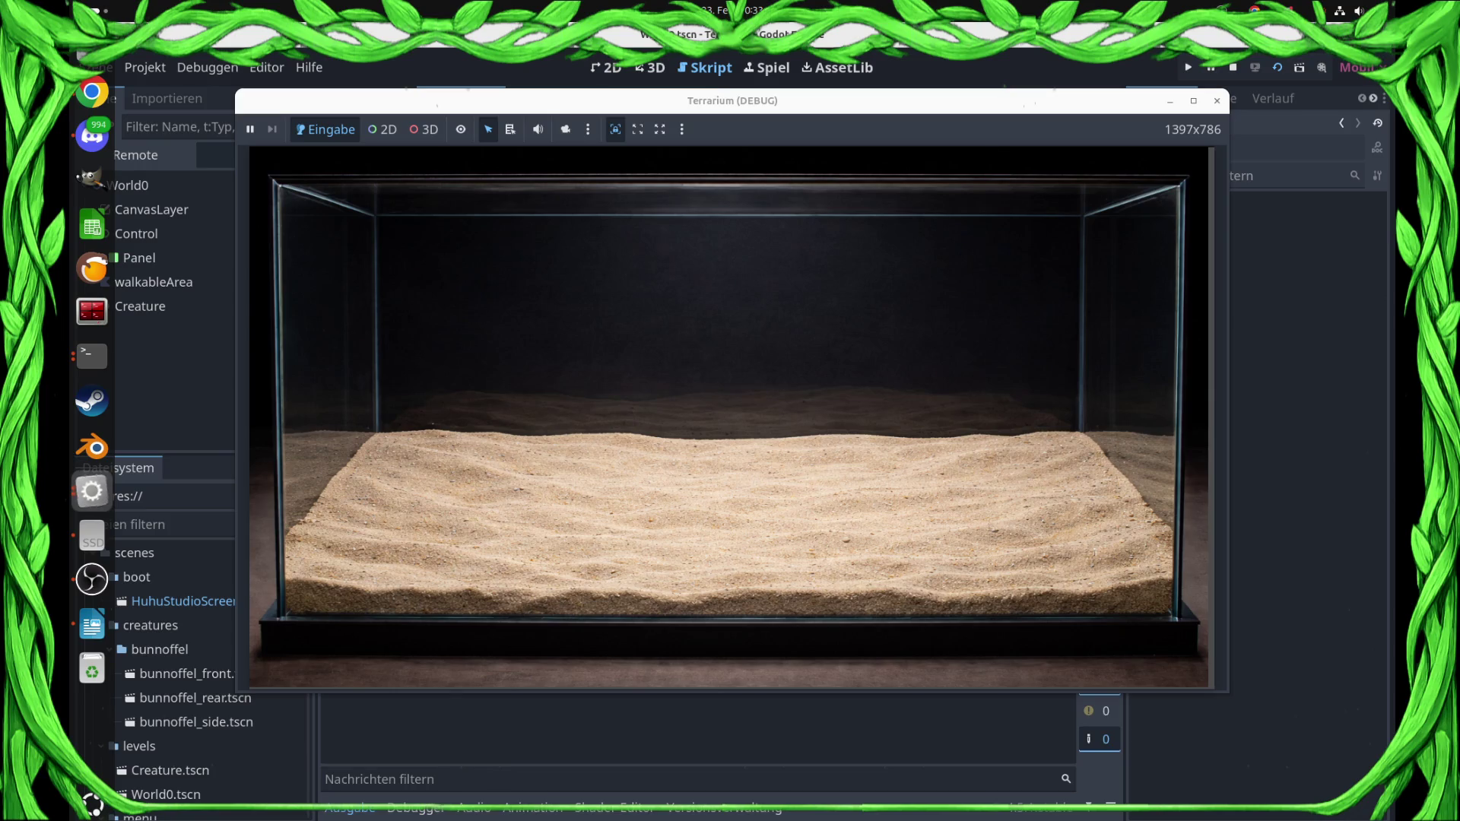
left_click(1232, 68)
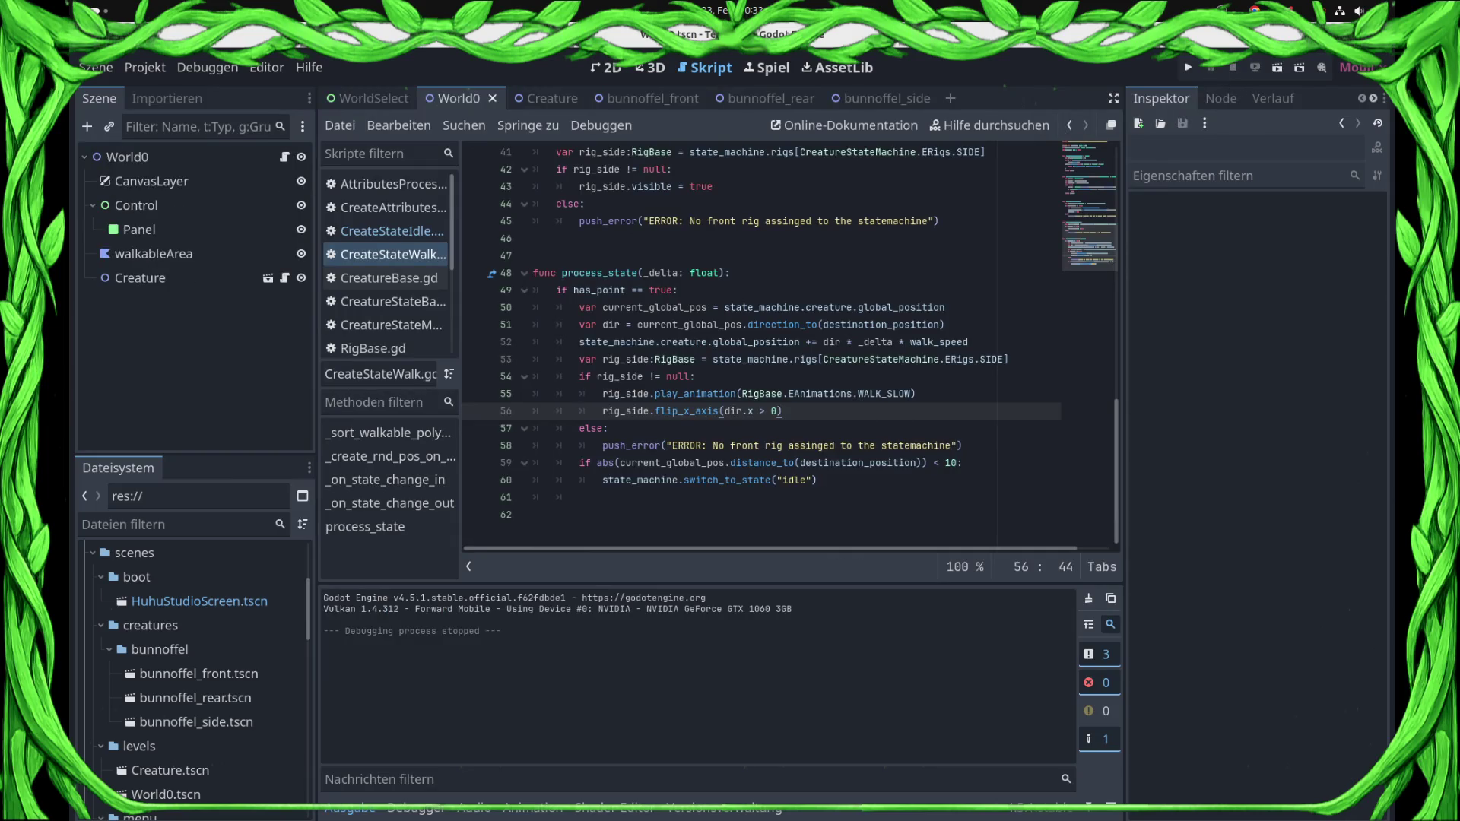
left_click(685, 410, "ctrl")
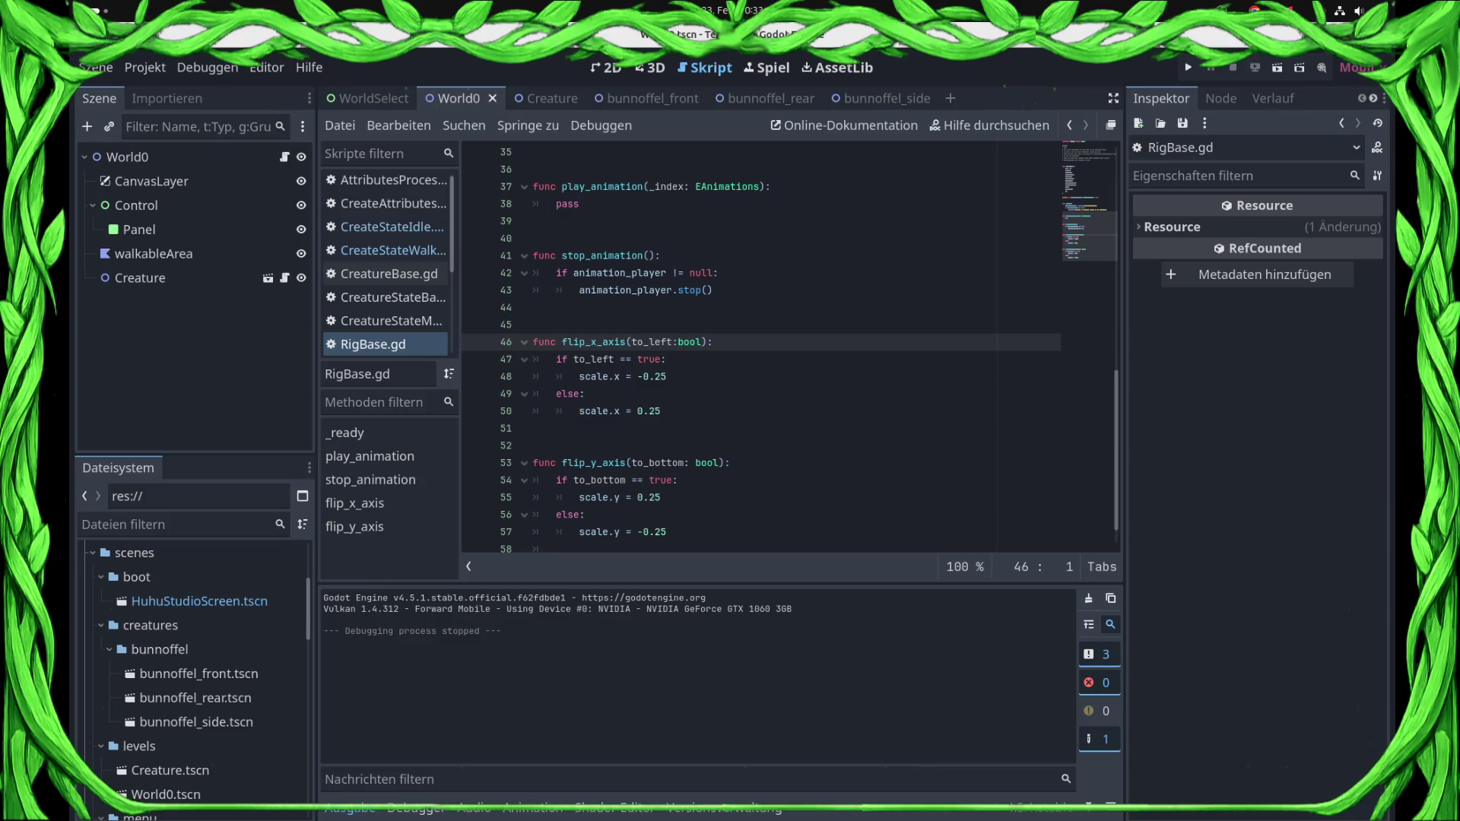
- Review flip_x_axis's scale values, then open the bunnoffel_side scene in the 2D view
left_click(631, 359)
left_click(642, 377)
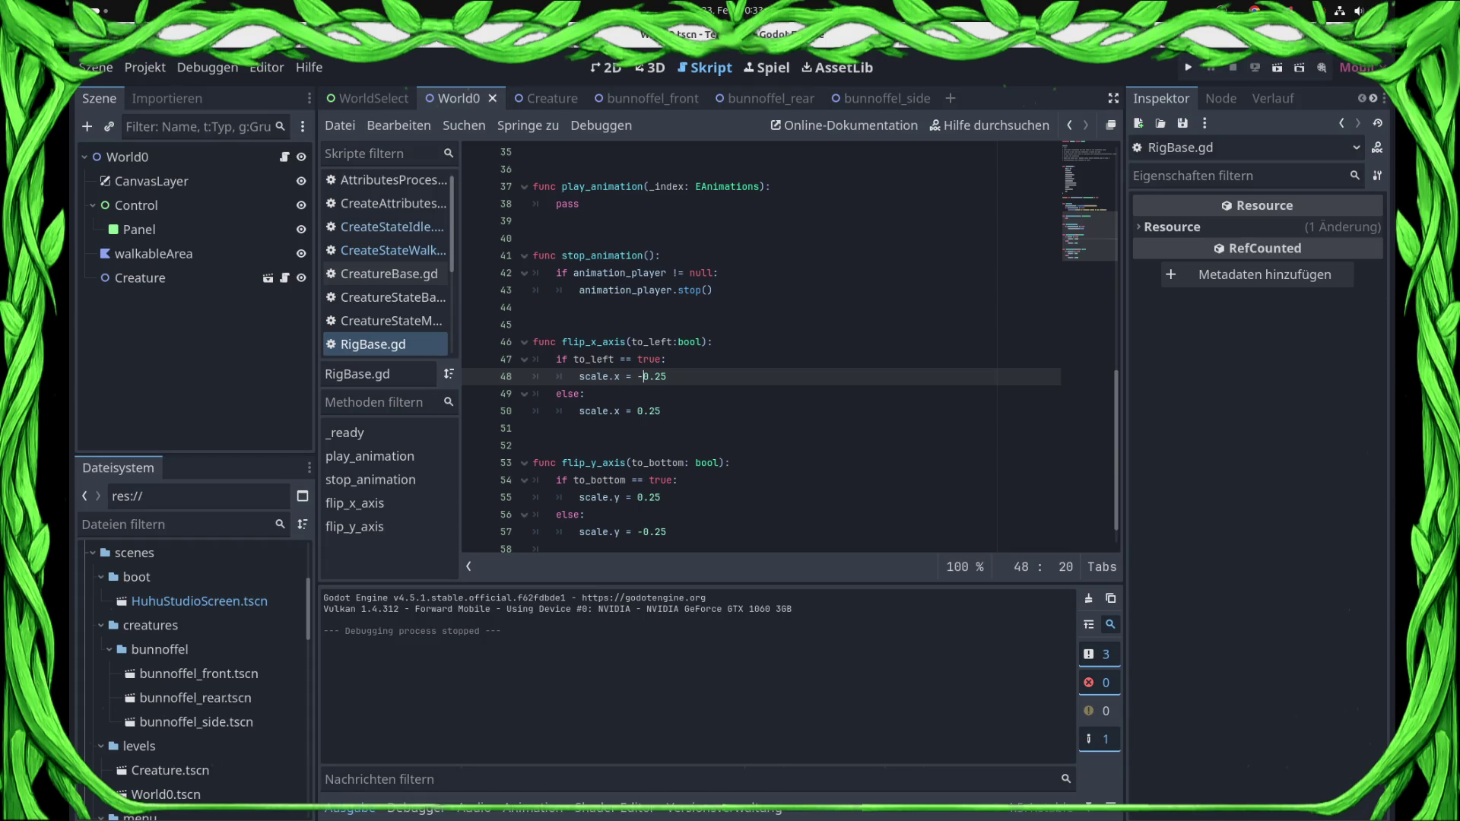
left_click(753, 98)
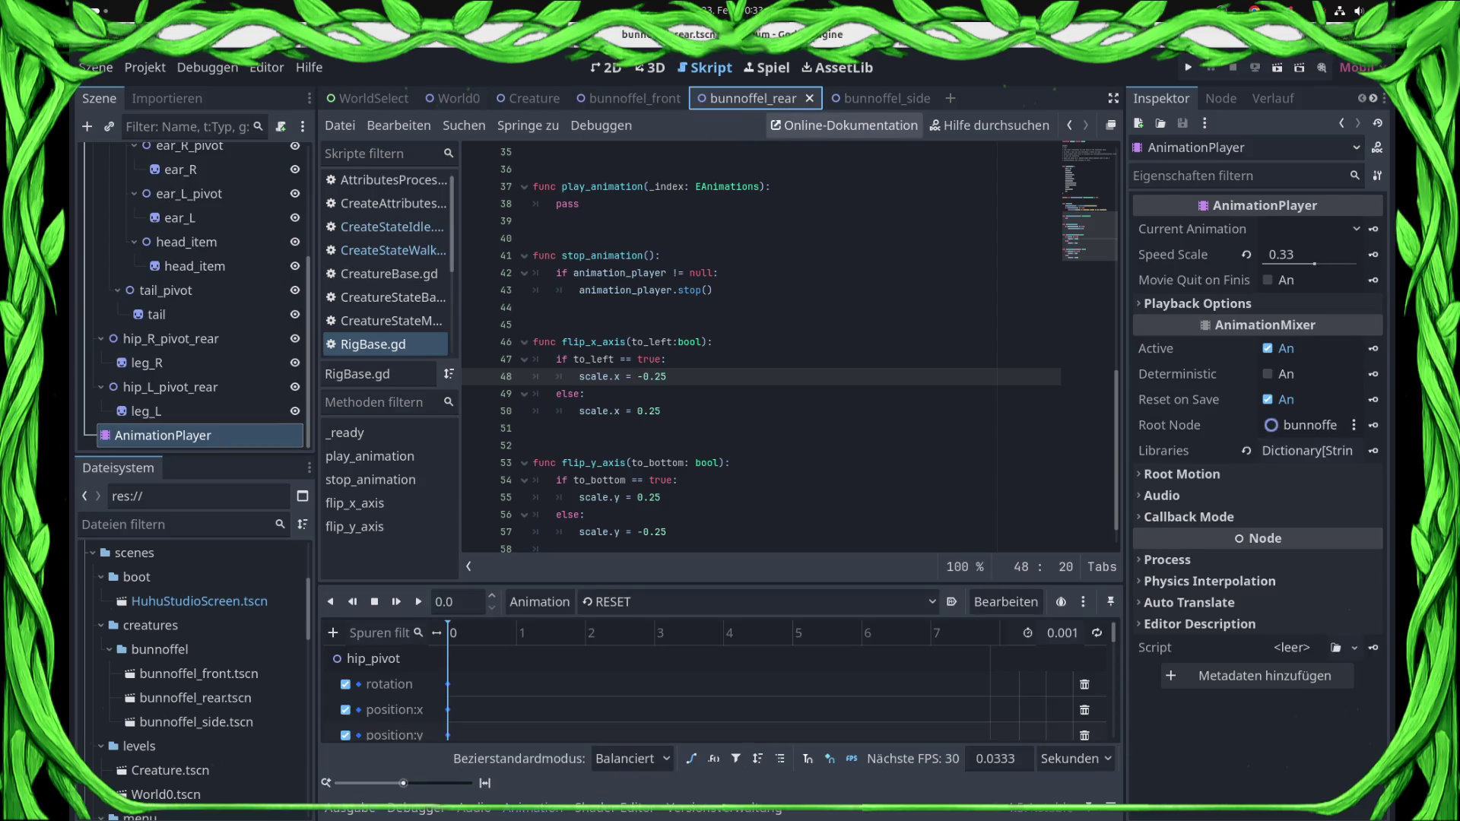
left_click(874, 98)
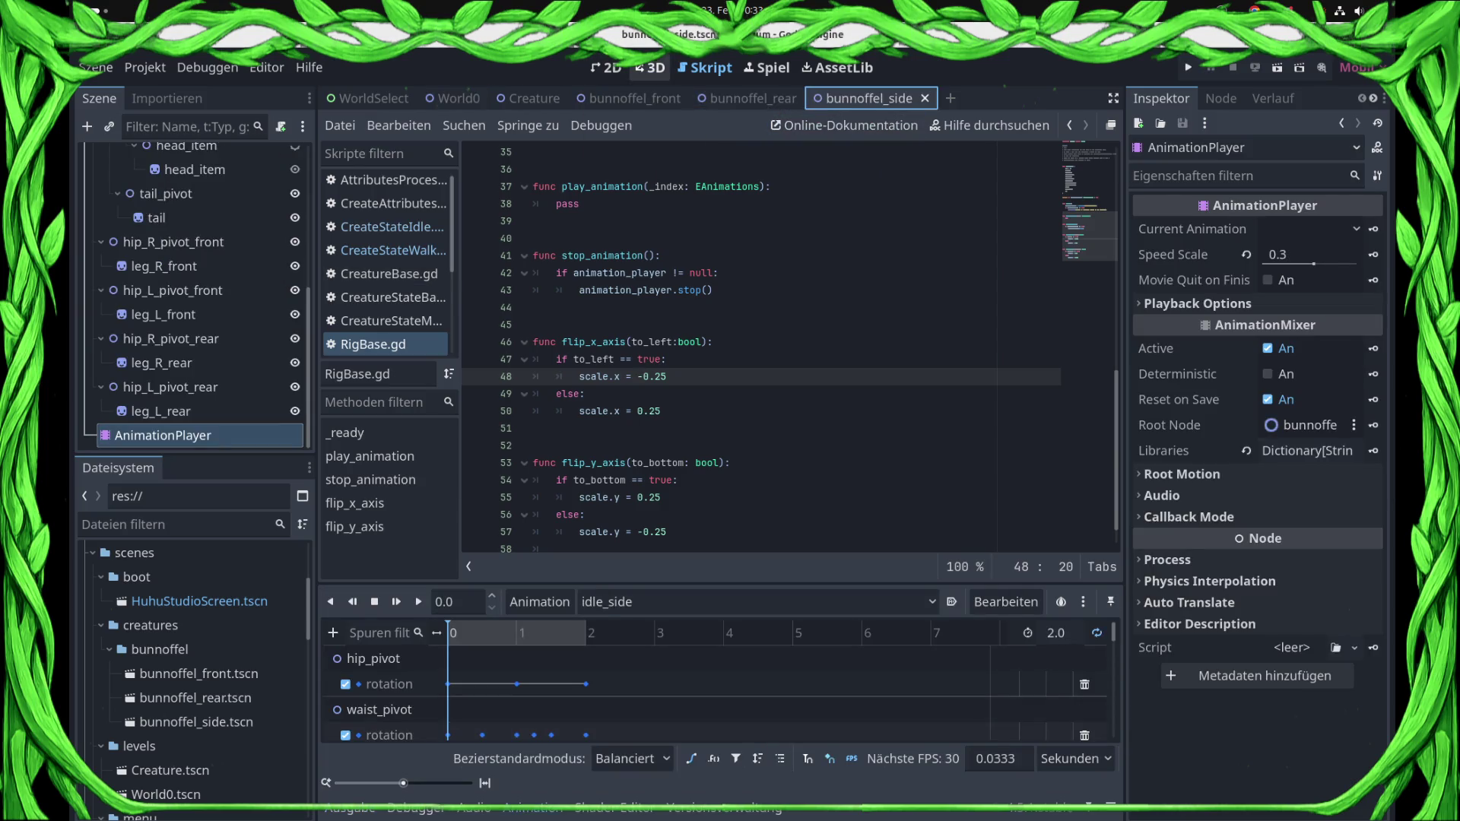
key("ctrl+F1")
scroll(194, 296, "up", 5)
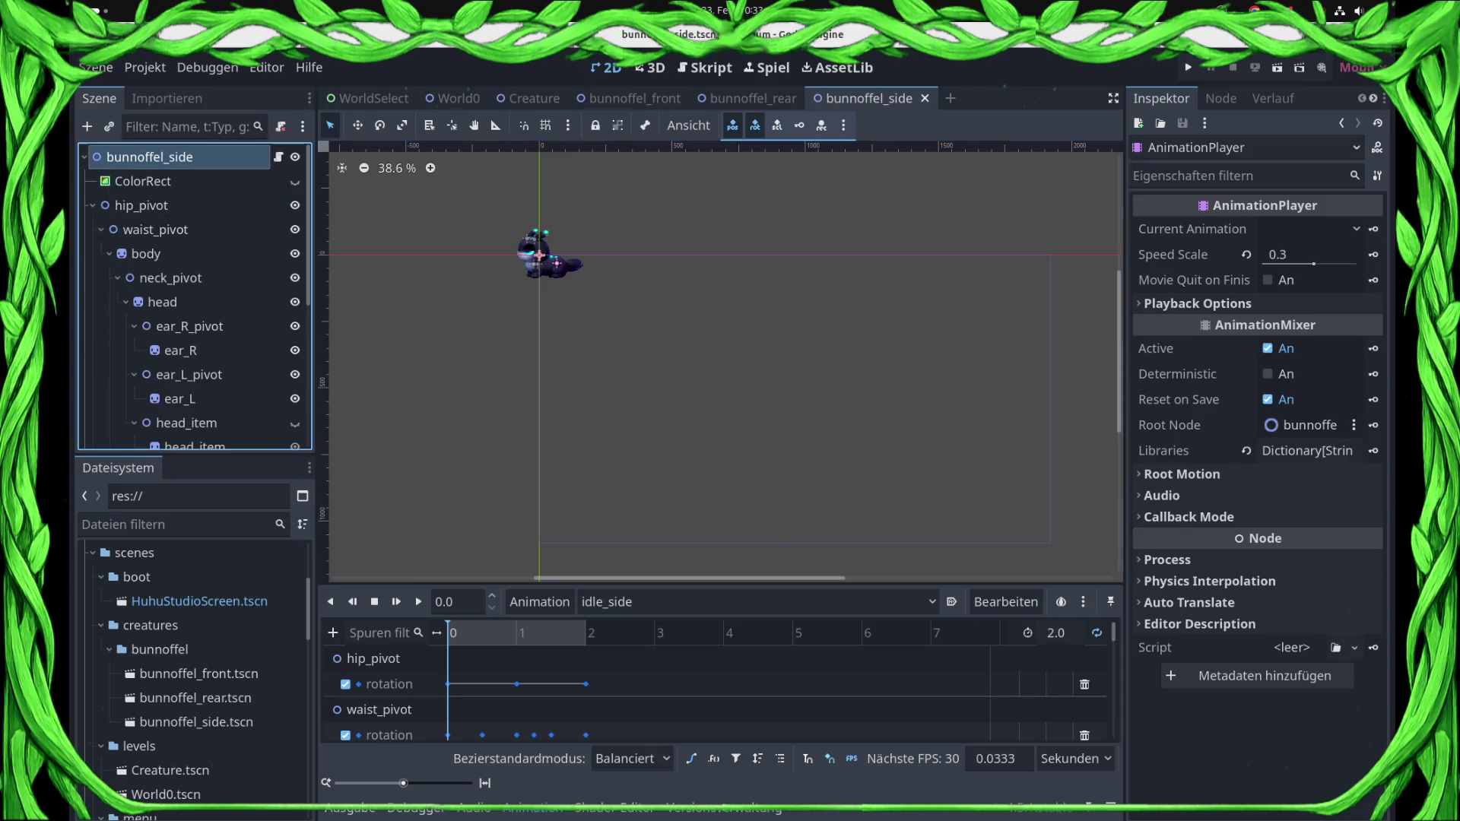
- Edit the side rig's Scale in the Inspector, entering y 0.3 and x values -0.25 then 0.25
left_click(1302, 383)
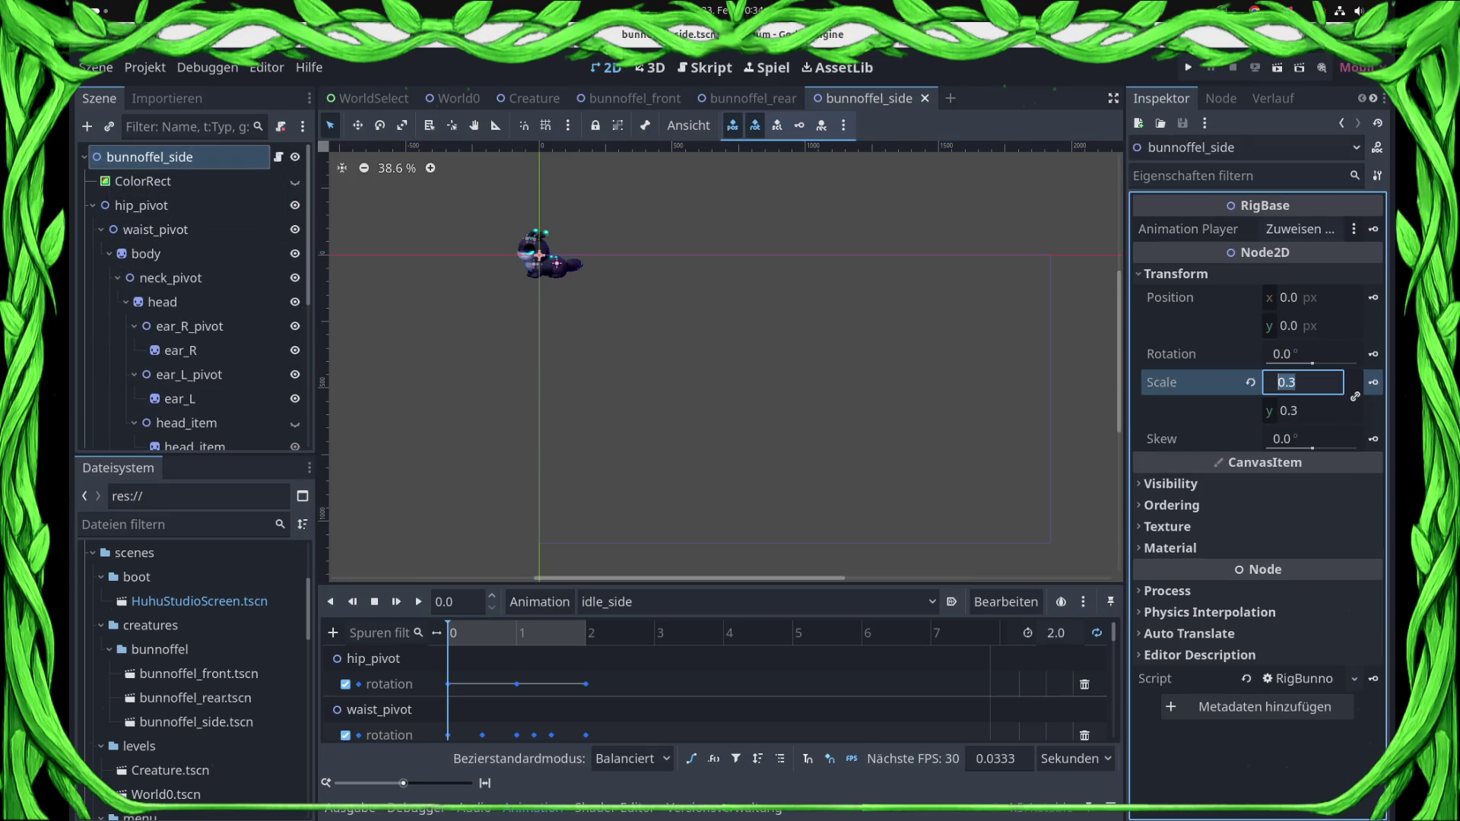
type("-")
type("0.25")
key("Return")
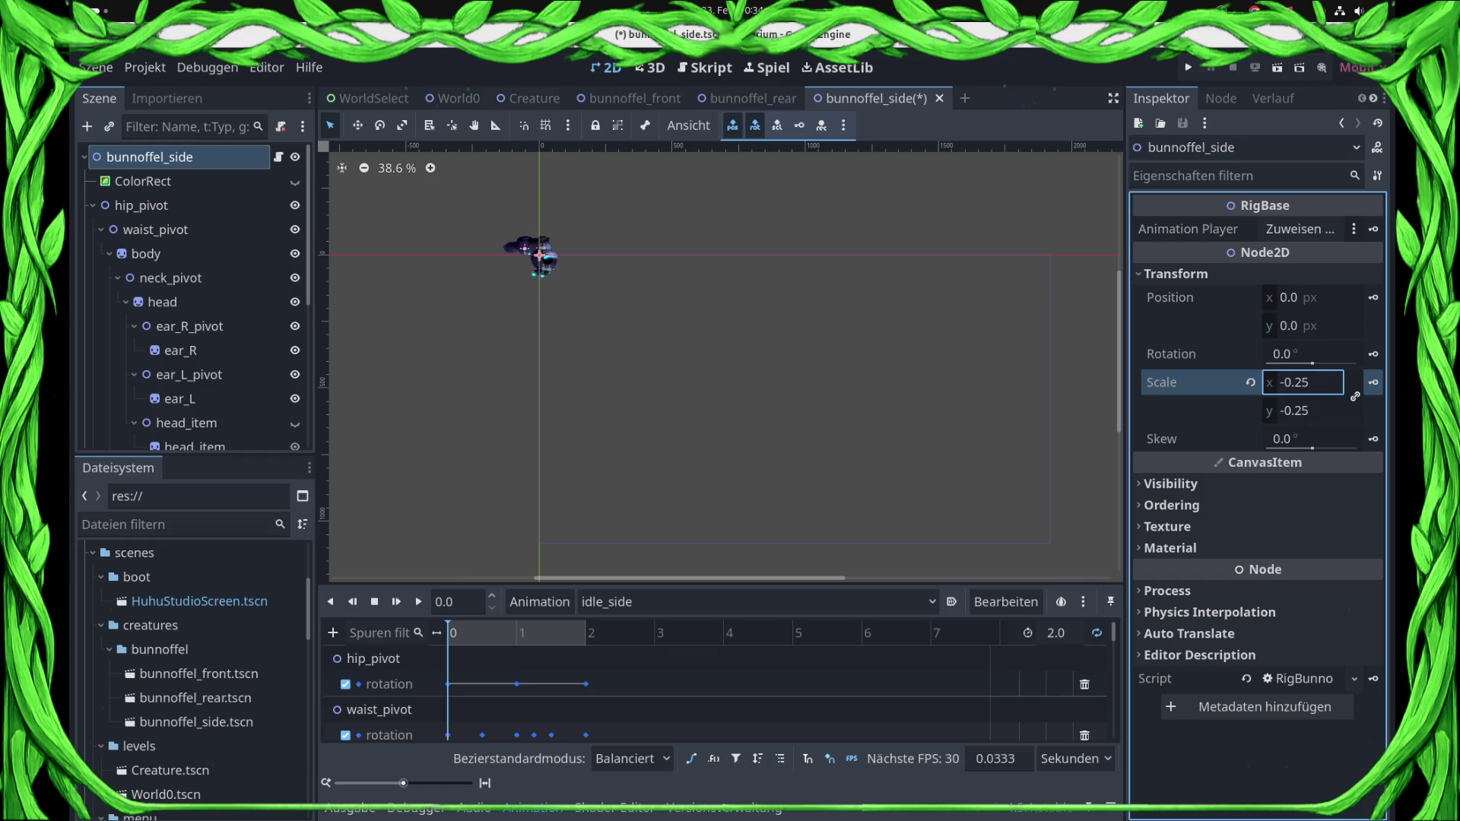
left_click(1303, 410)
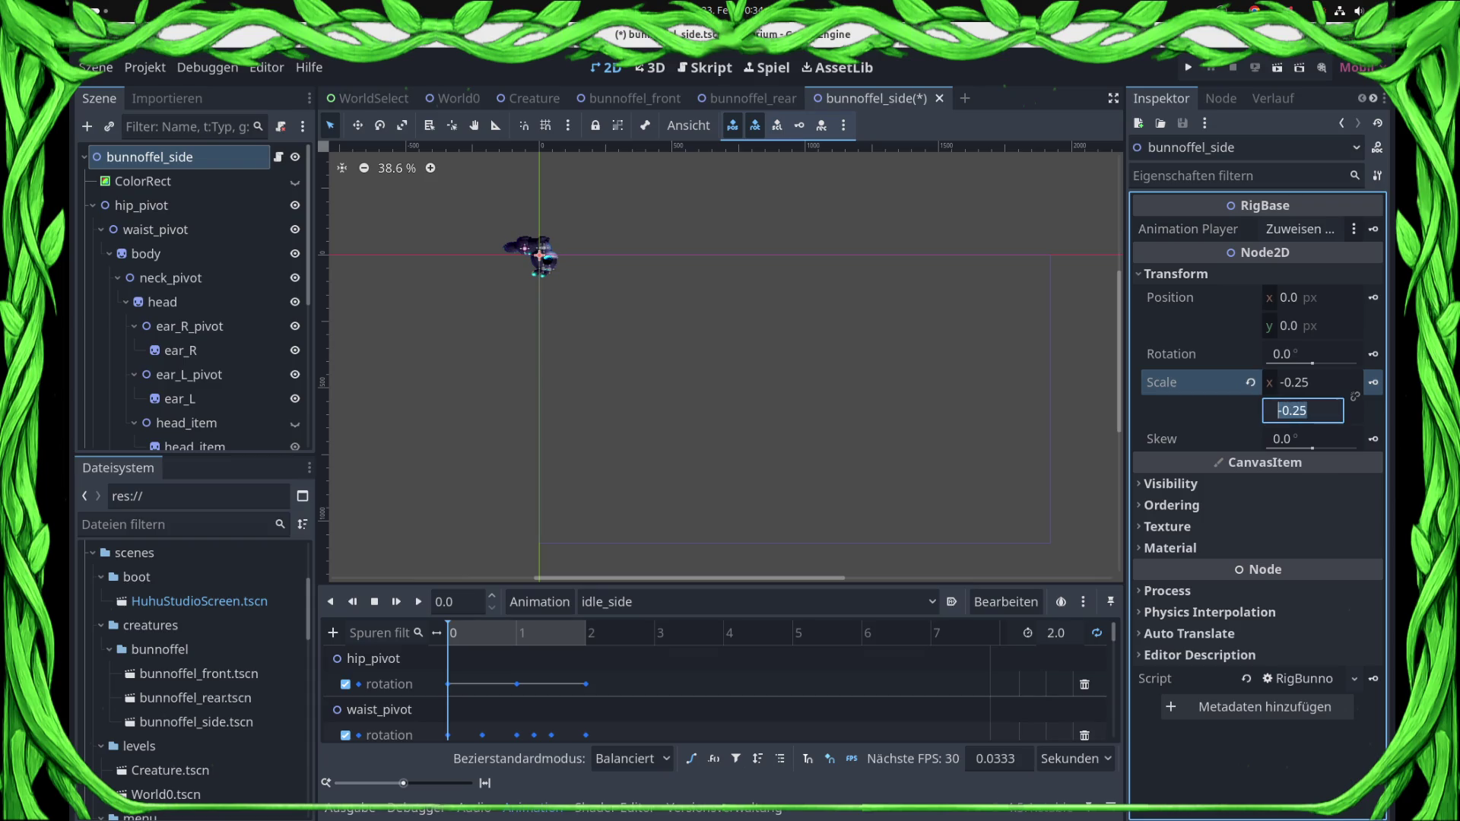
type("0.3")
key("Return")
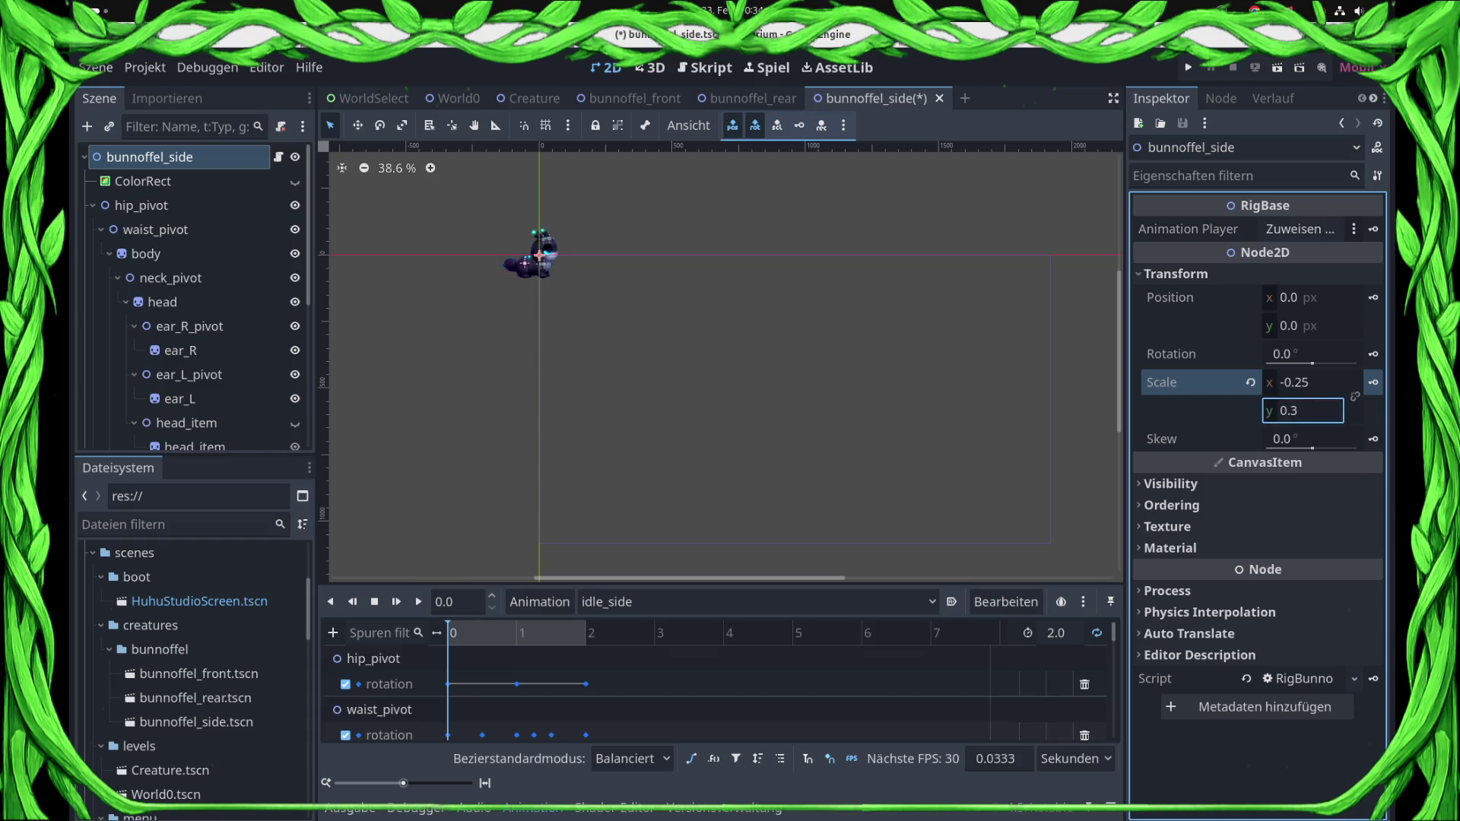
left_click(1303, 383)
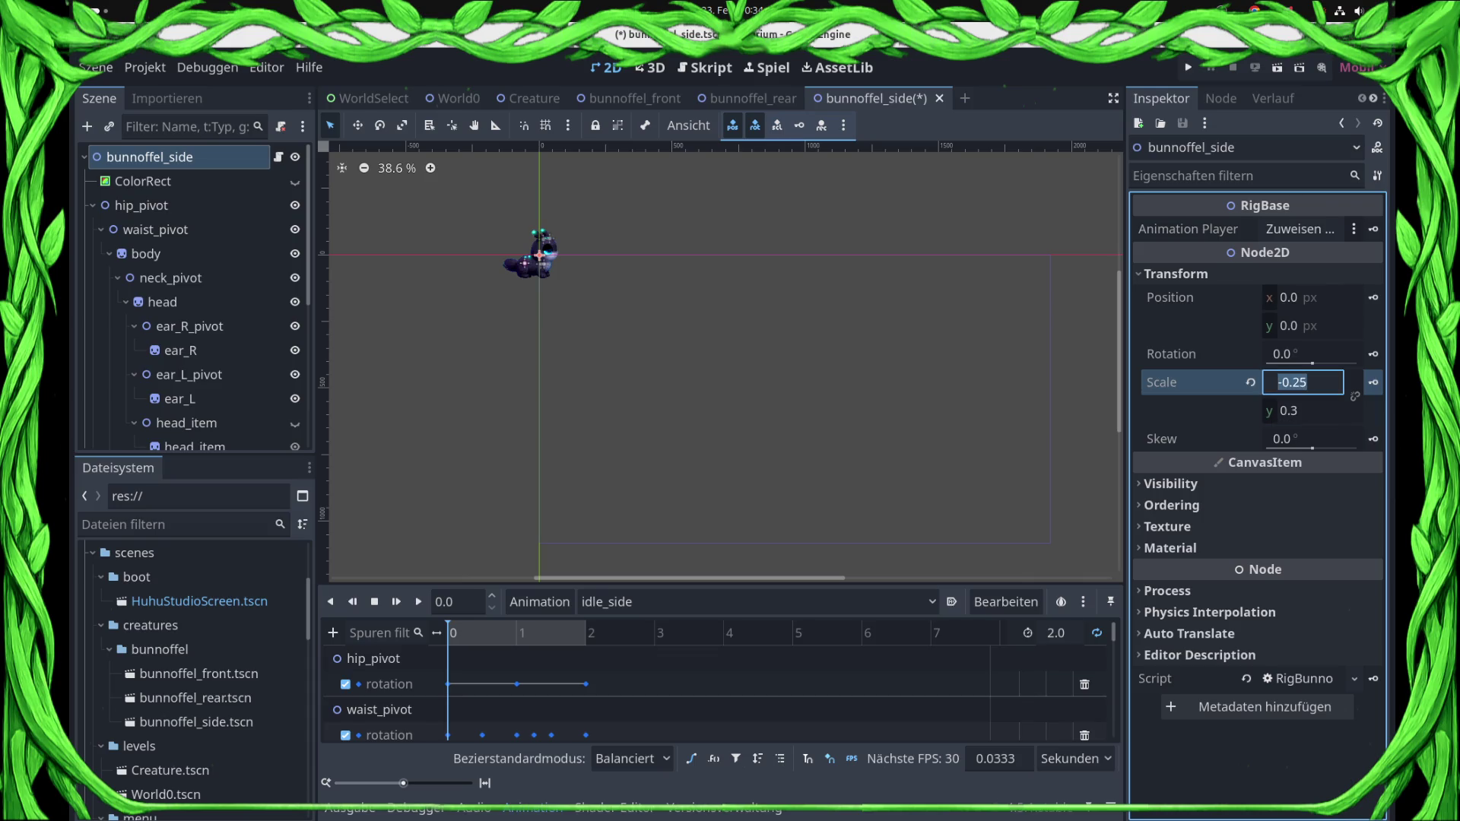
type("0.25")
key("Return")
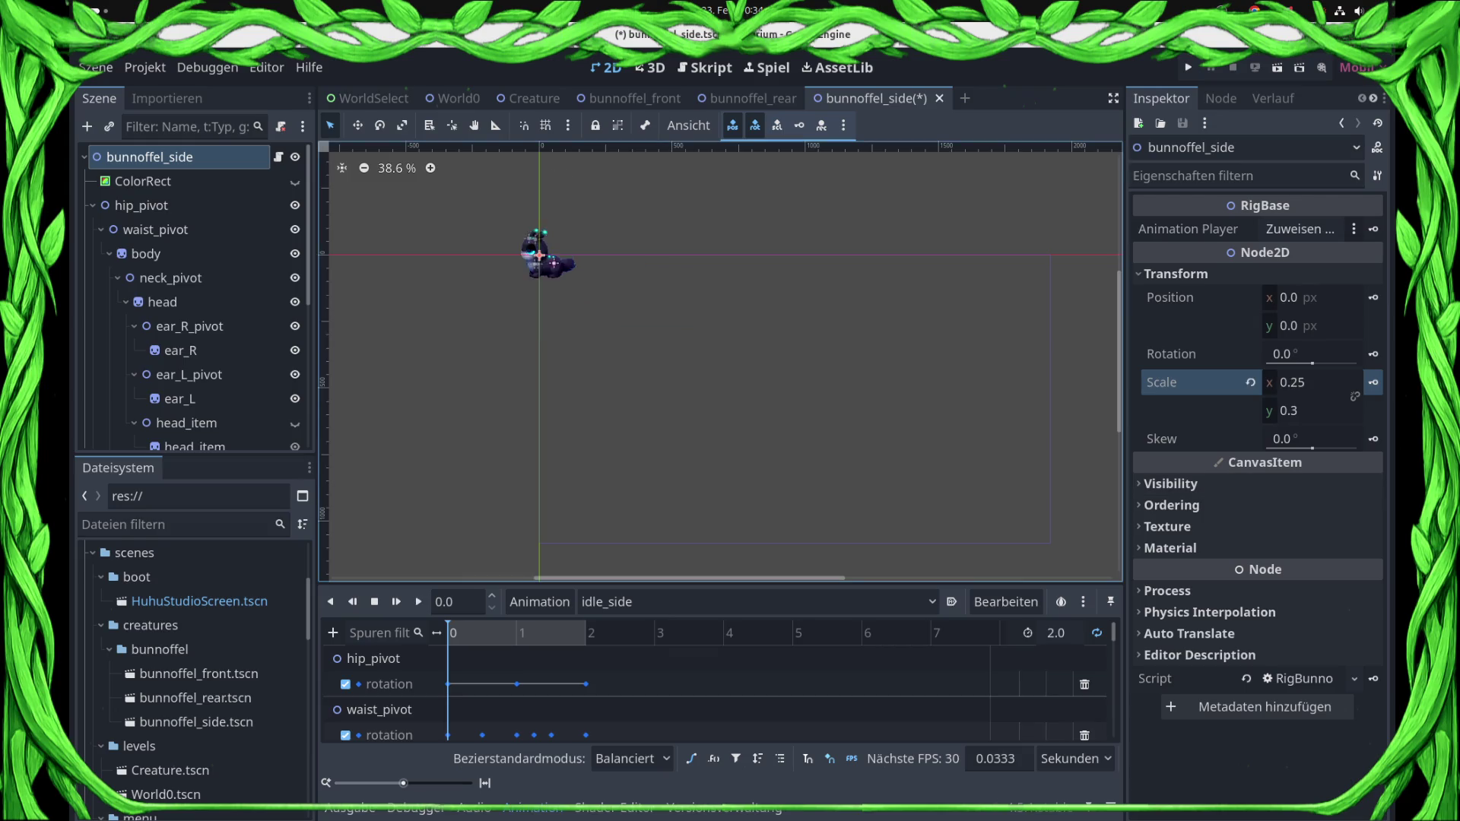
key("ctrl+z")
key("ctrl+z")
key("ctrl+z")
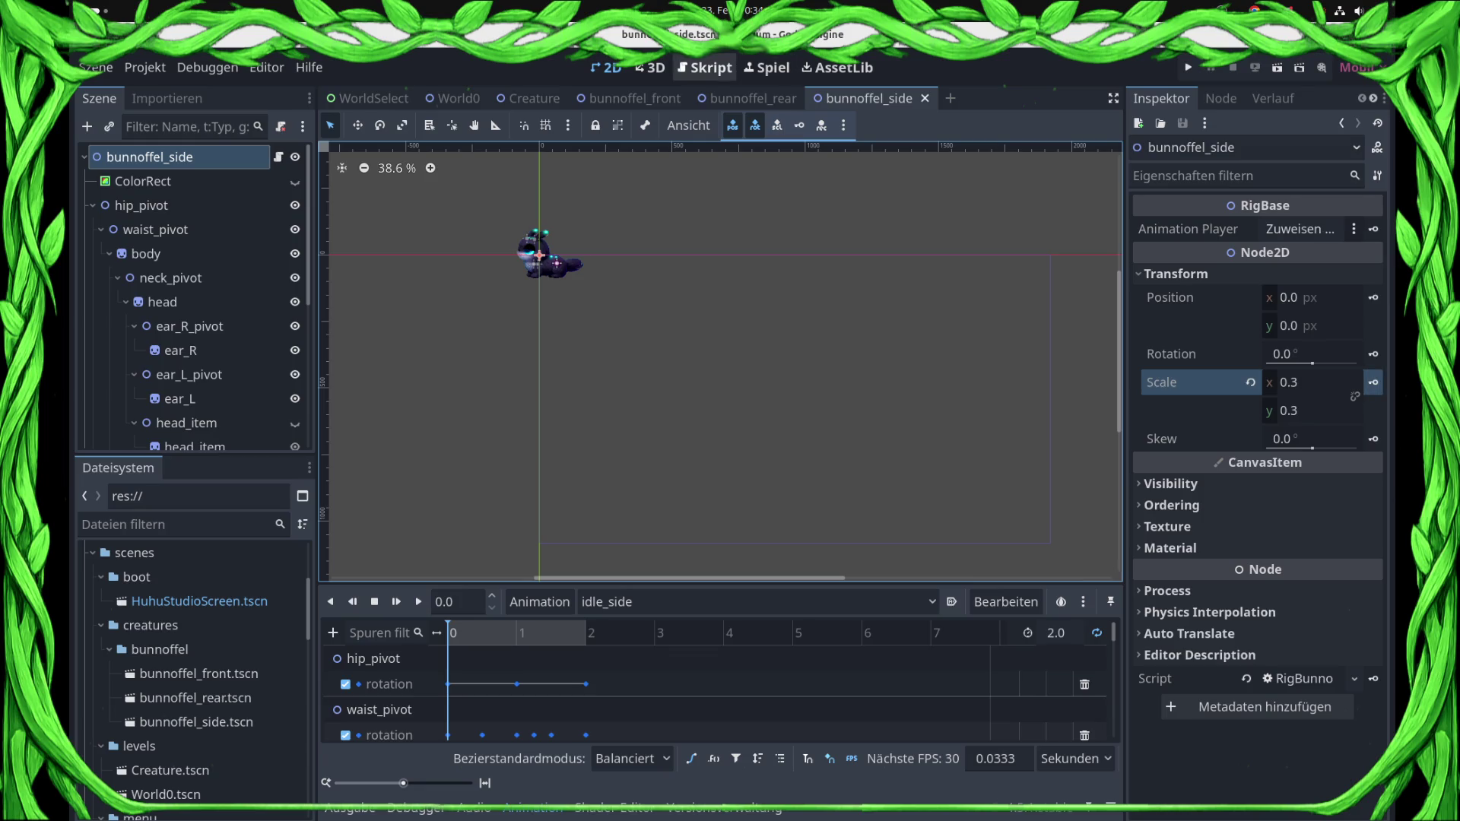
- In RigBase.gd's flip_x_axis, change the scale.x values from ±0.25 to ±0.3
left_click(705, 68)
left_click(637, 377)
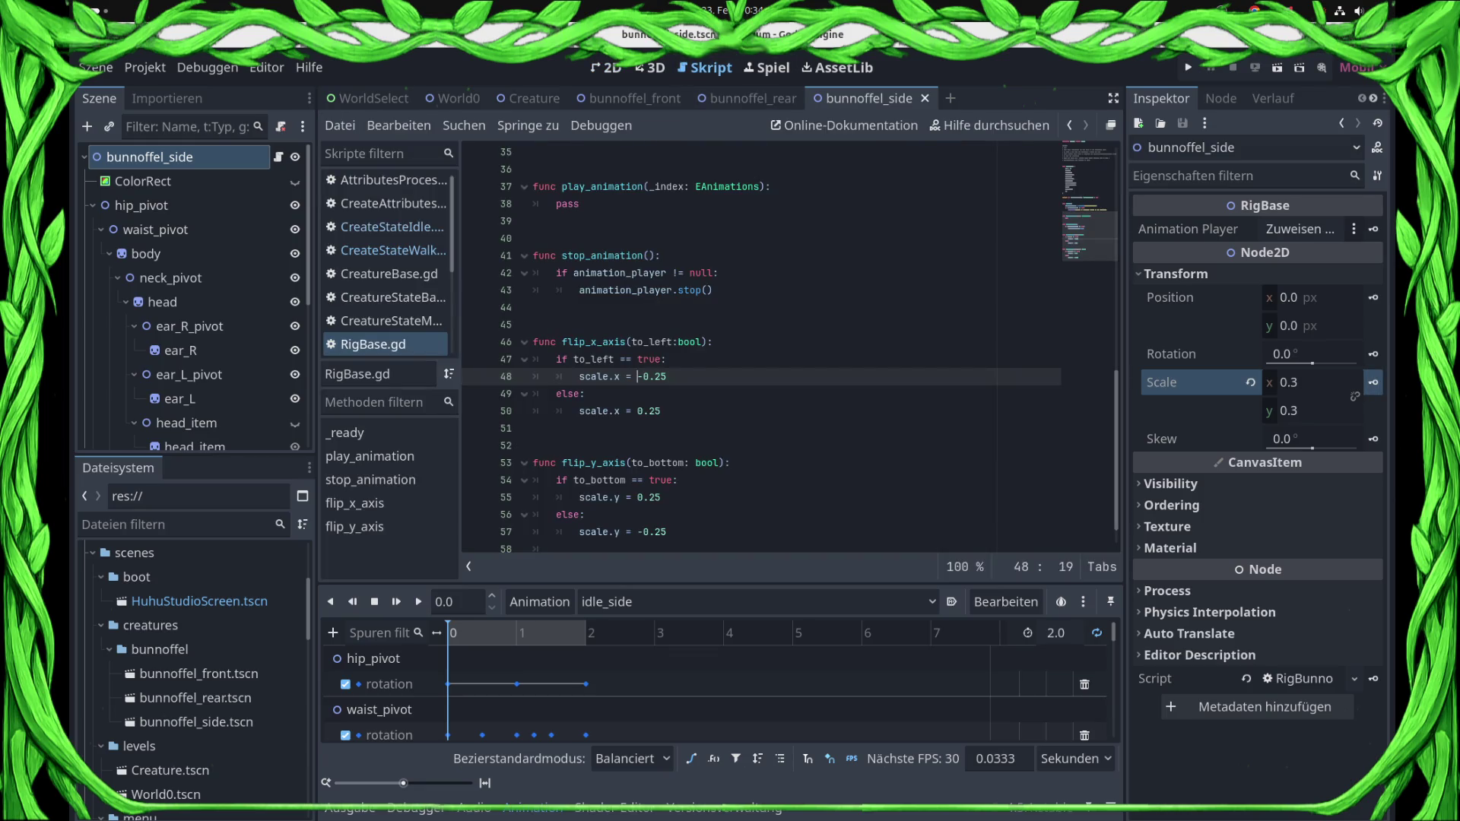
key("Delete")
key("Delete")
key("Delete")
type("0.3")
left_click(660, 411)
key("Delete")
key("Delete")
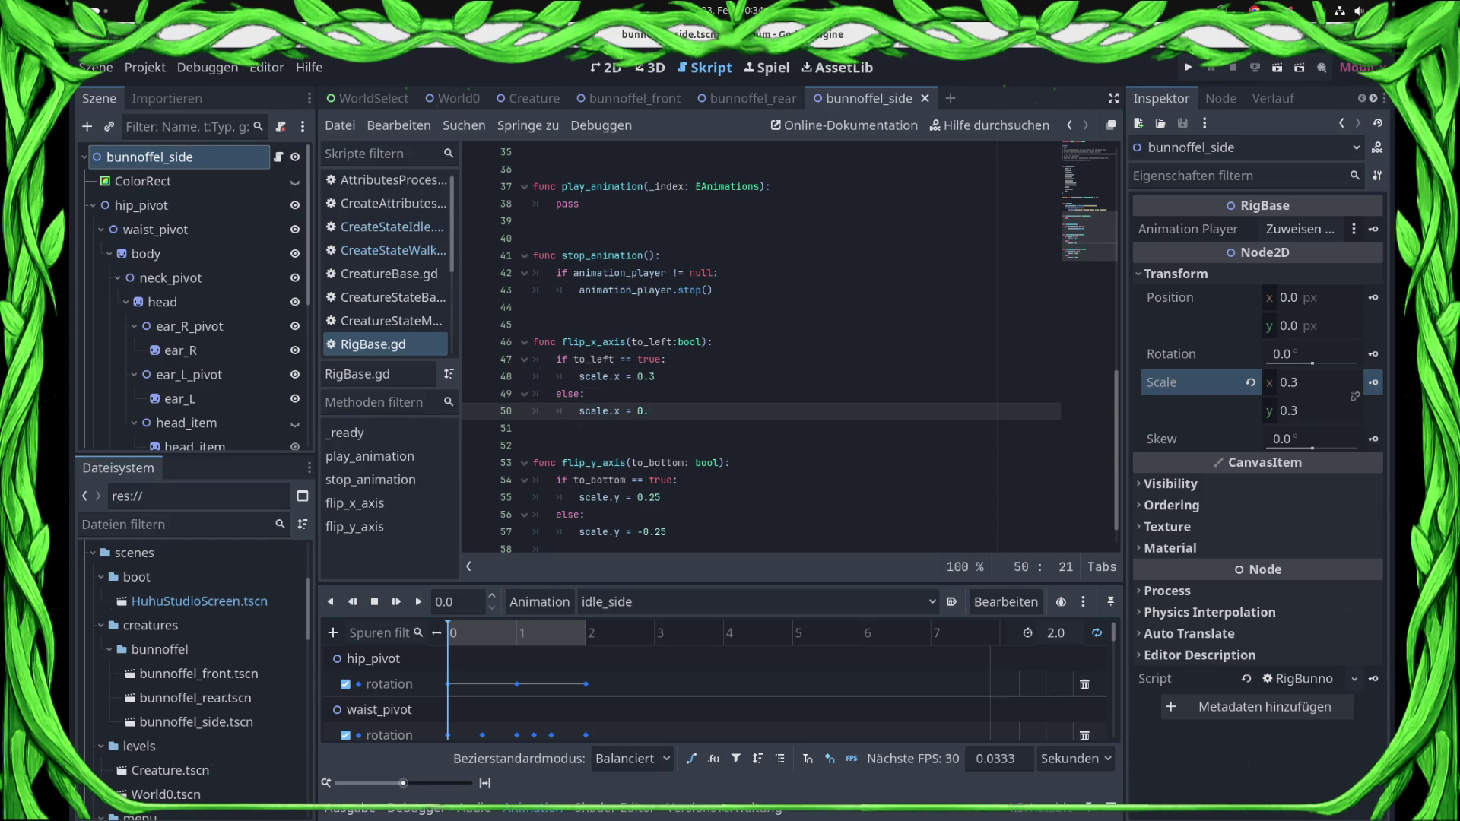
type("3")
left_click(607, 67)
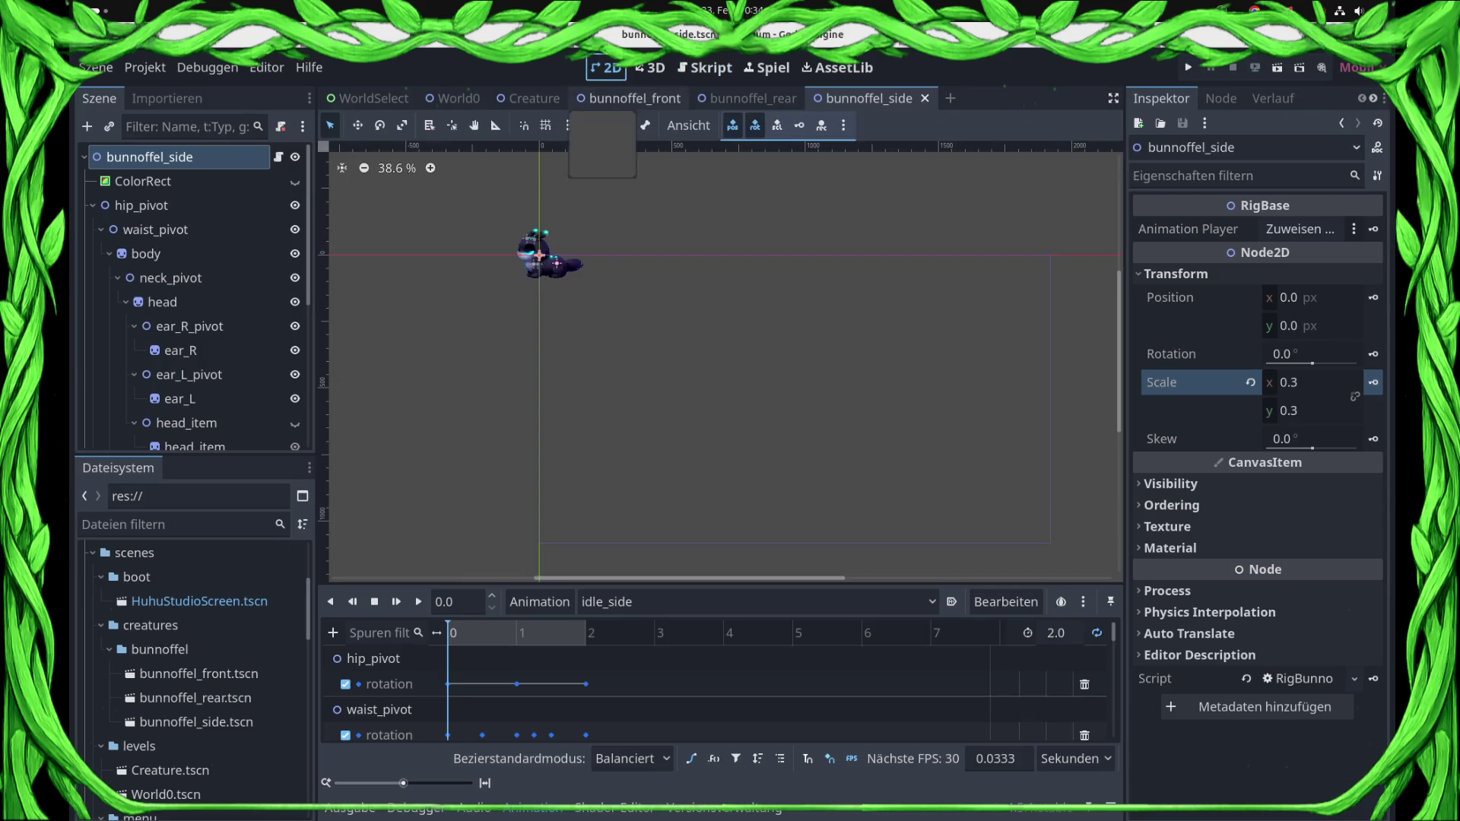
left_click(705, 66)
- Test-run the terrarium game several times, stopping it between runs to watch the bunny walk
key("F6")
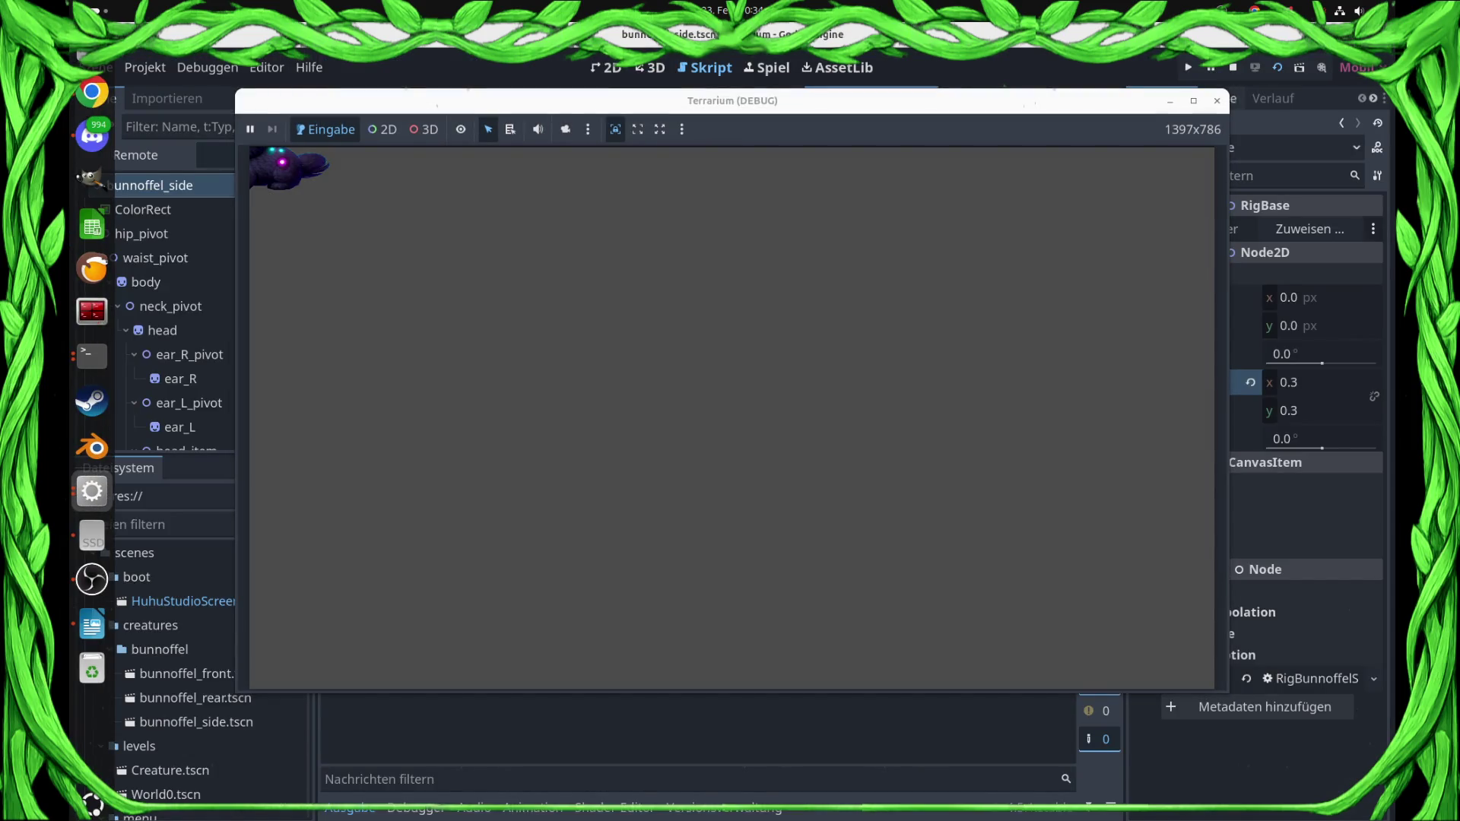
left_click(1217, 100)
key("F5")
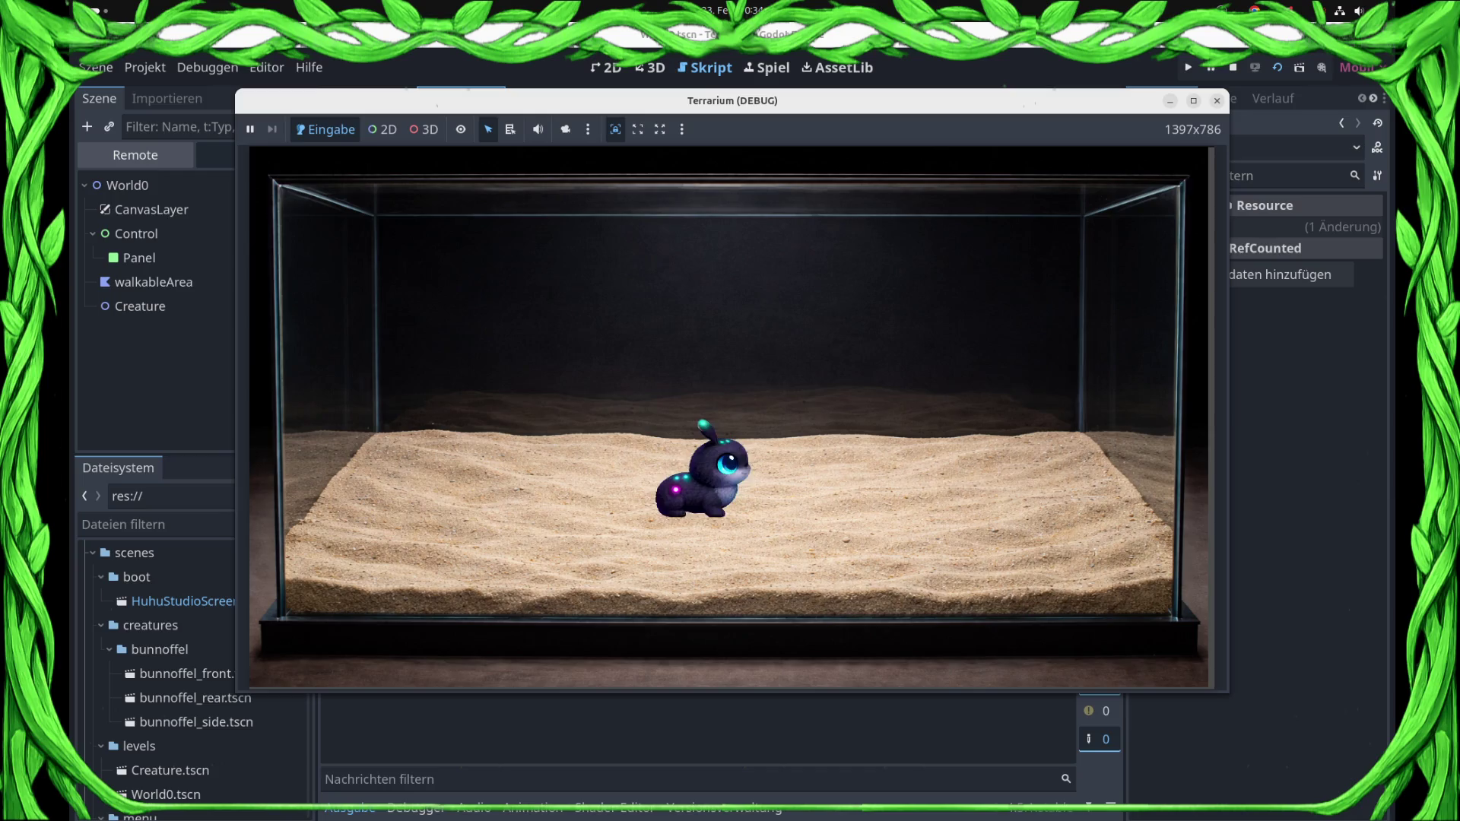
left_click(1233, 67)
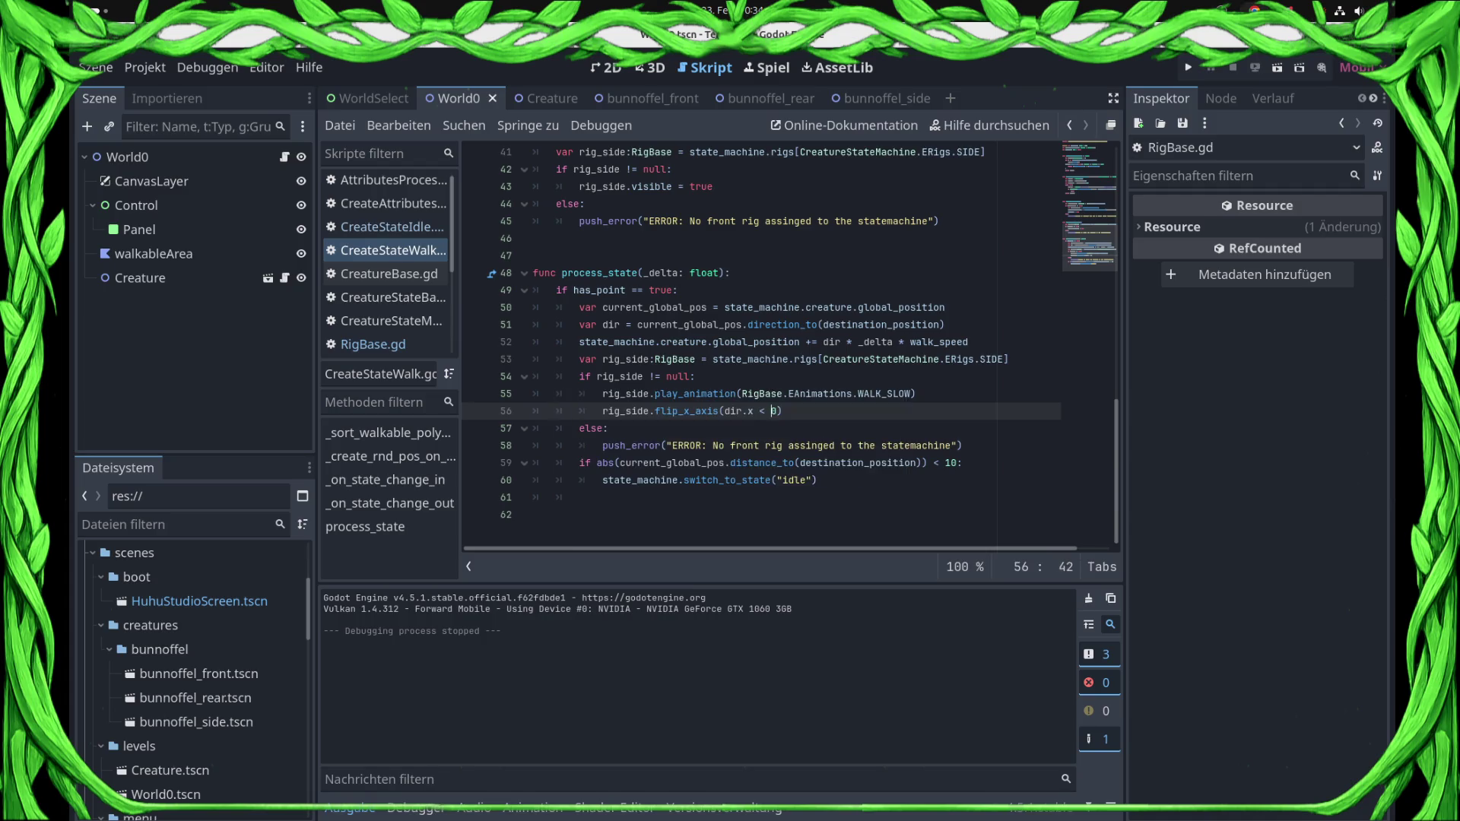
key("F6")
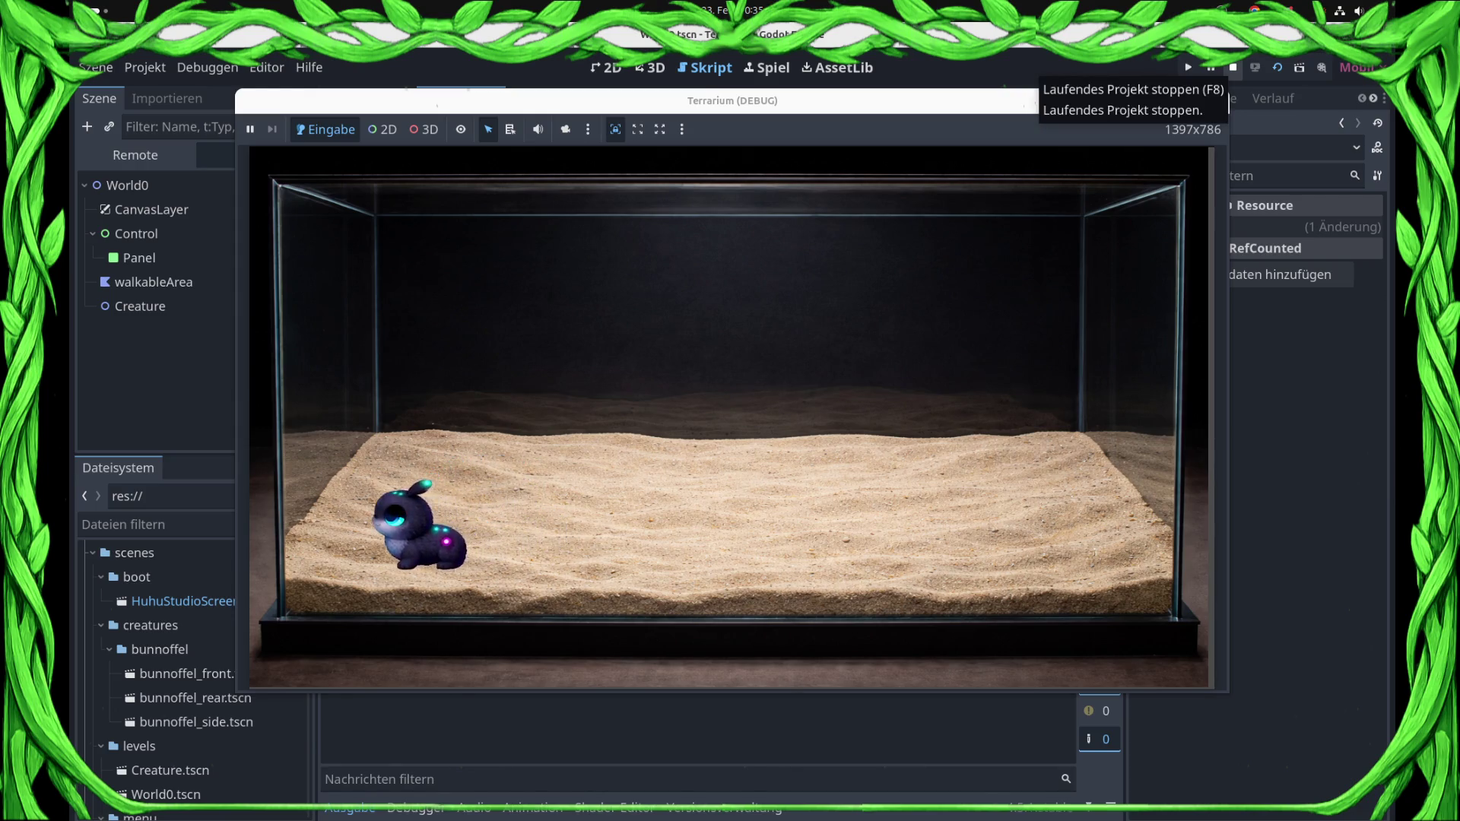
- Stop the game and set rig_side.visible to false in the walk state's _on_state_change_out
left_click(1233, 67)
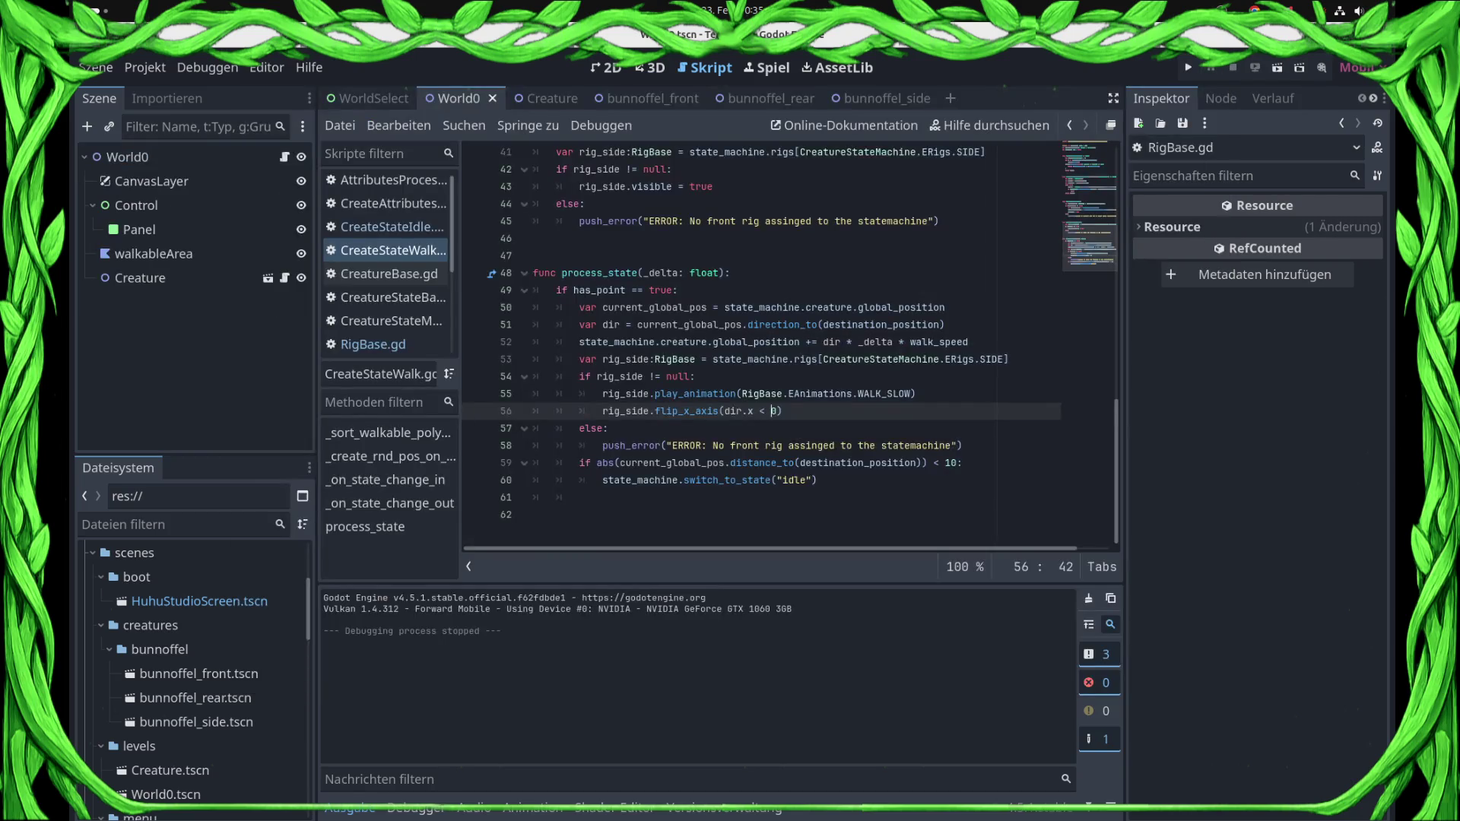
key("End")
scroll(760, 342, "up", 3)
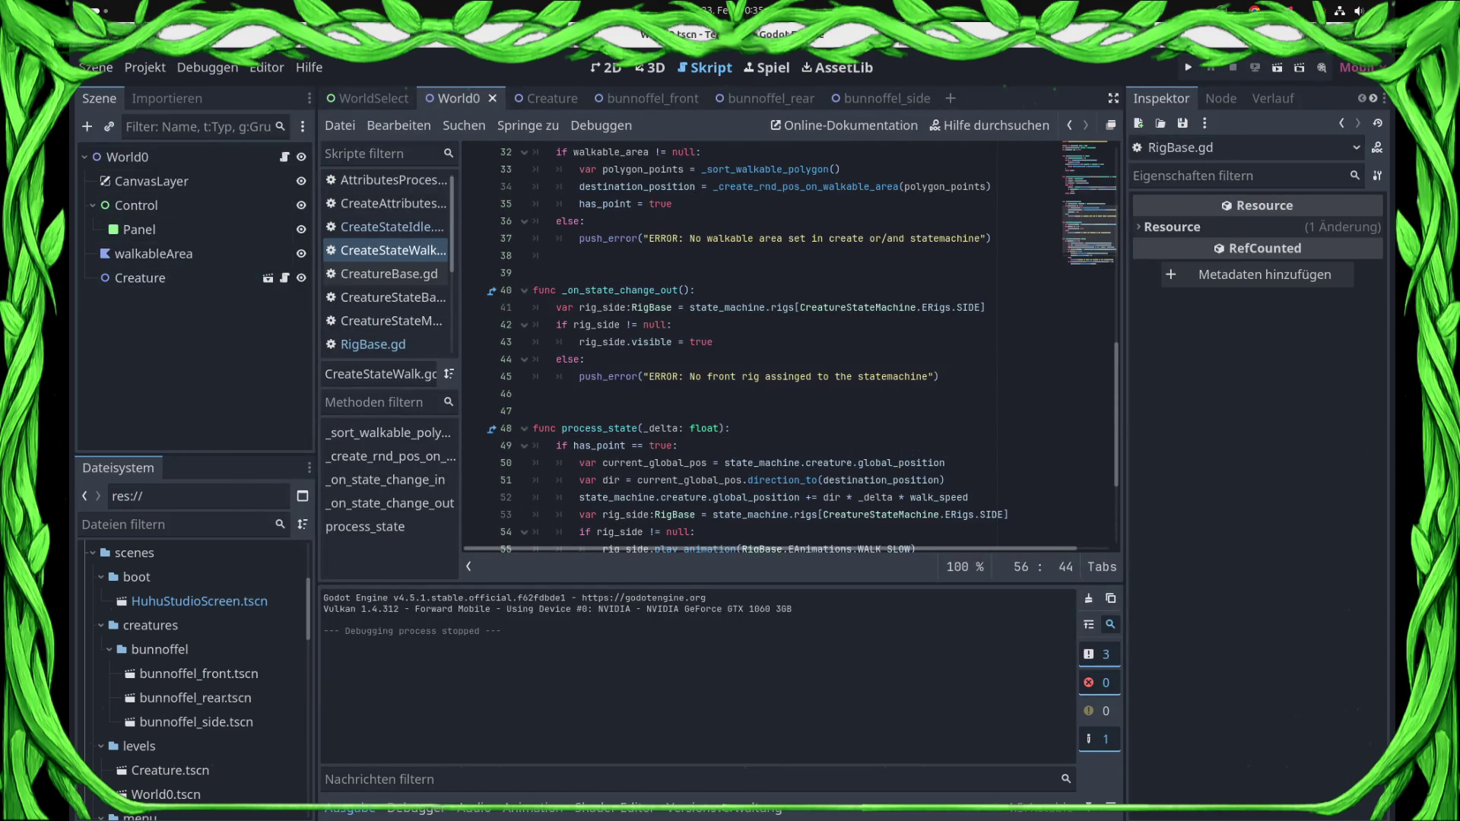
left_click(541, 98)
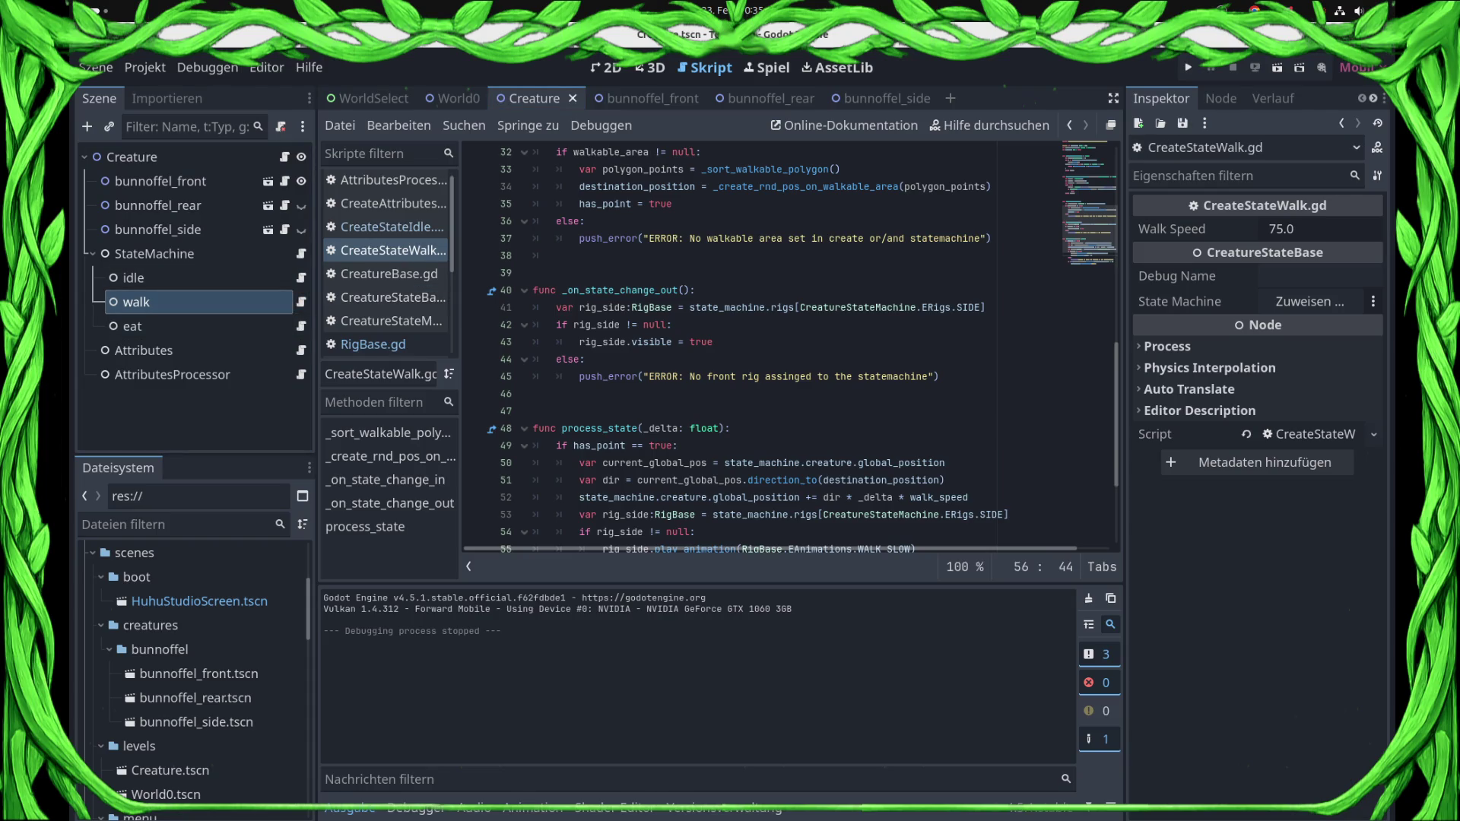
left_click(714, 342)
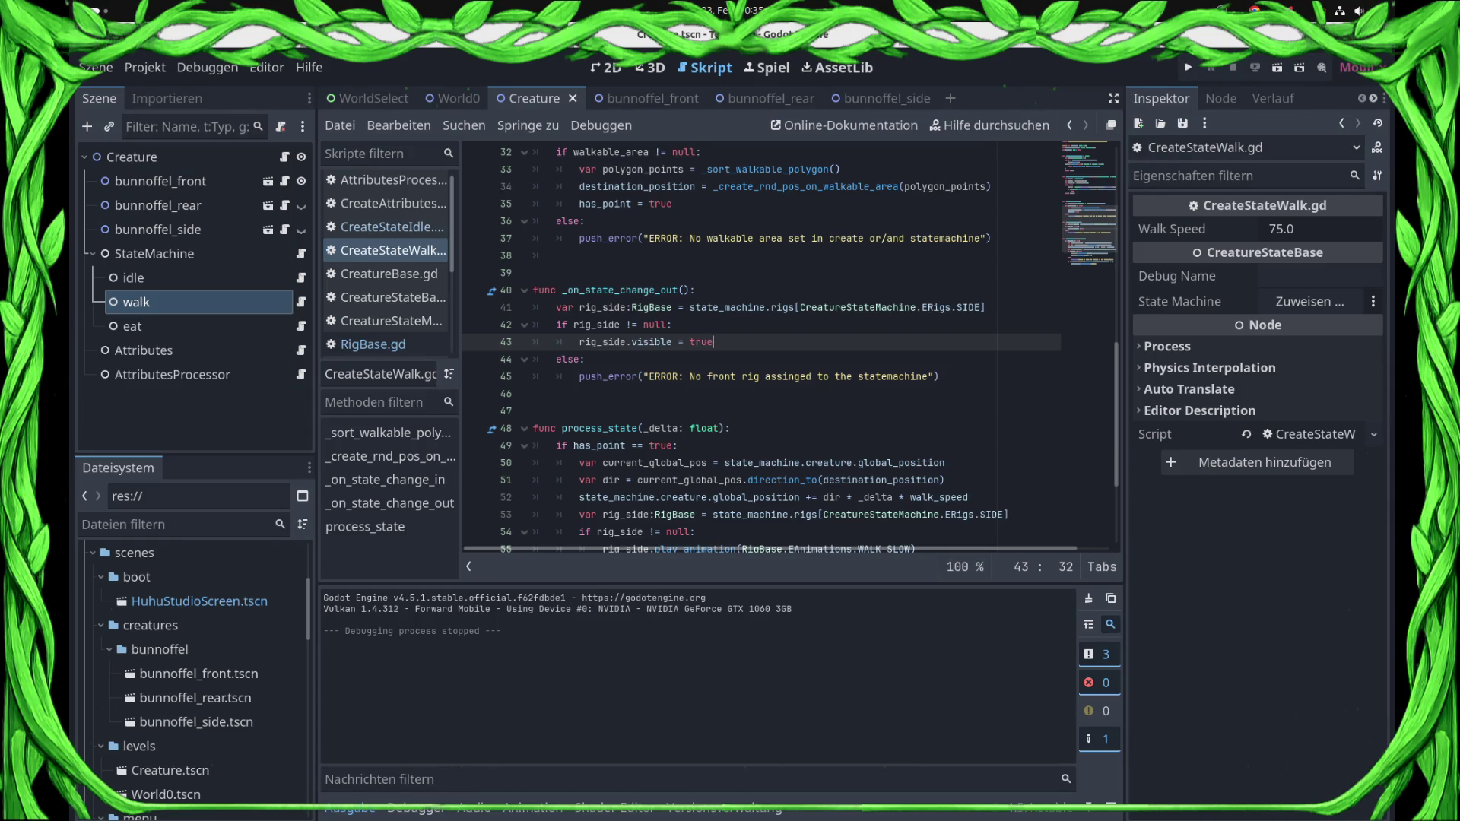
left_click(677, 290)
scroll(760, 346, "up", 2)
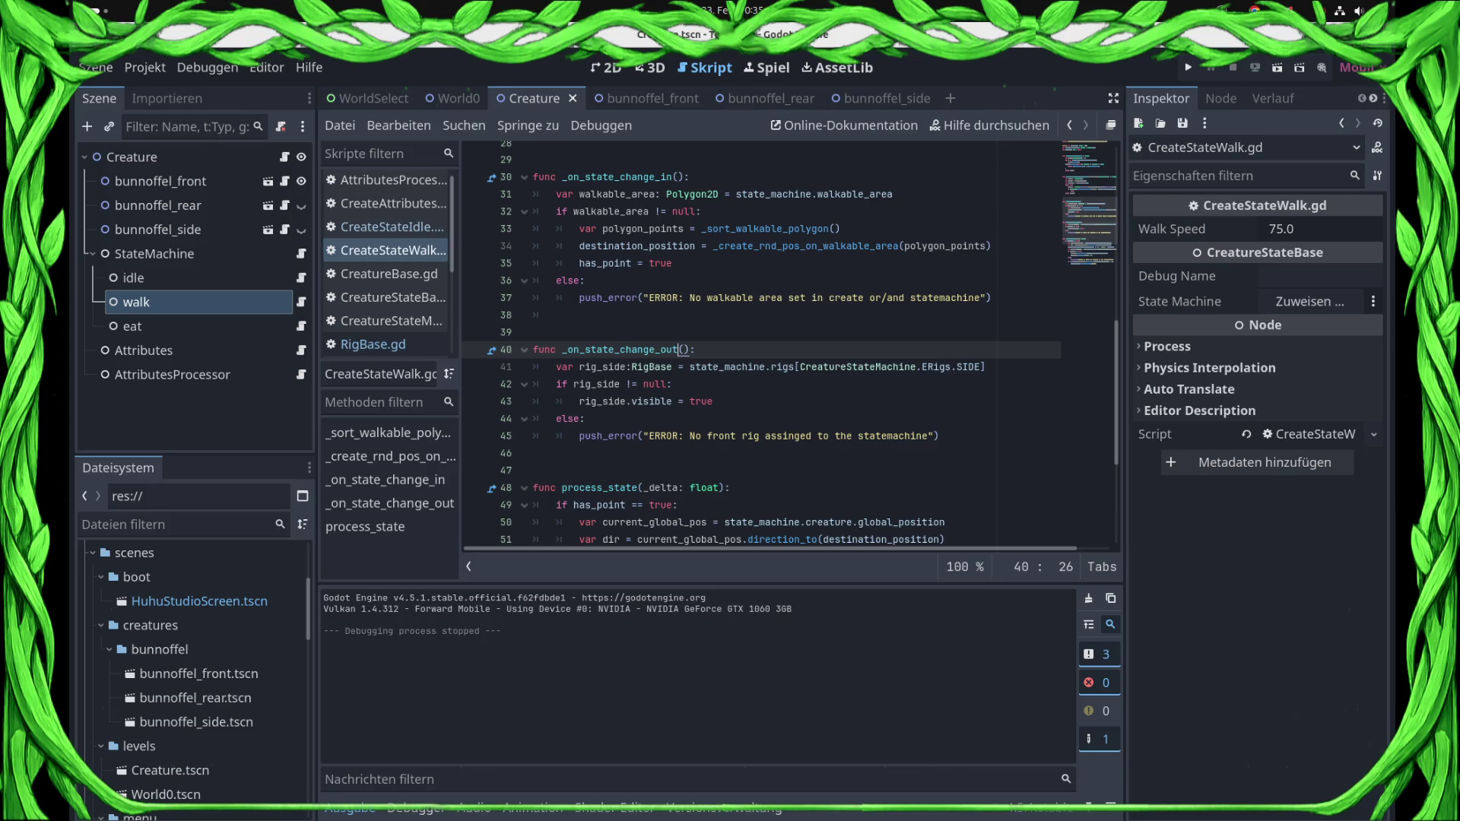
double_click(701, 401)
type("e")
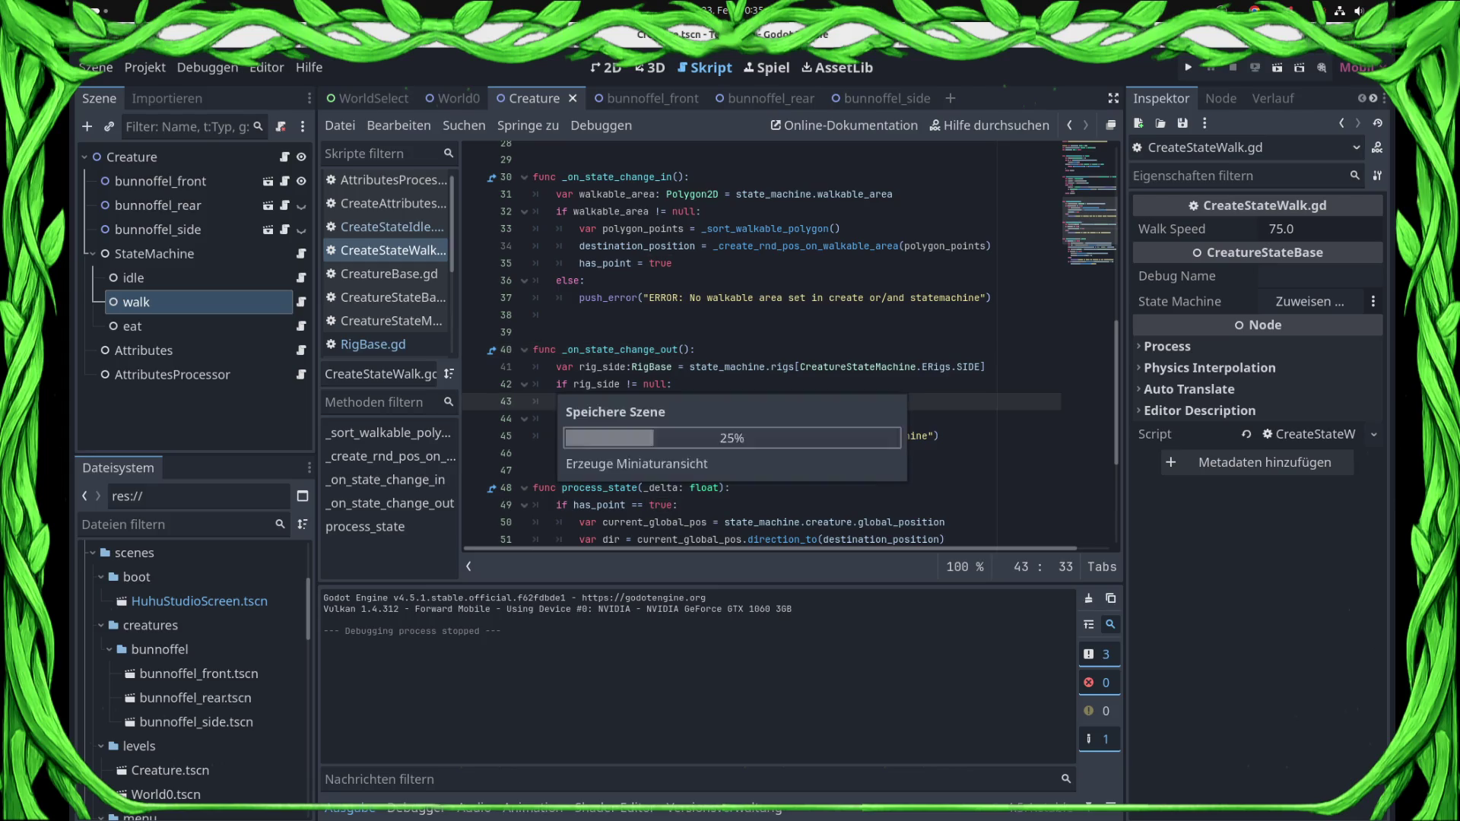
- Paste the side rig visibility block into _on_state_change_in after has_point = true and re-indent it
left_click(701, 211)
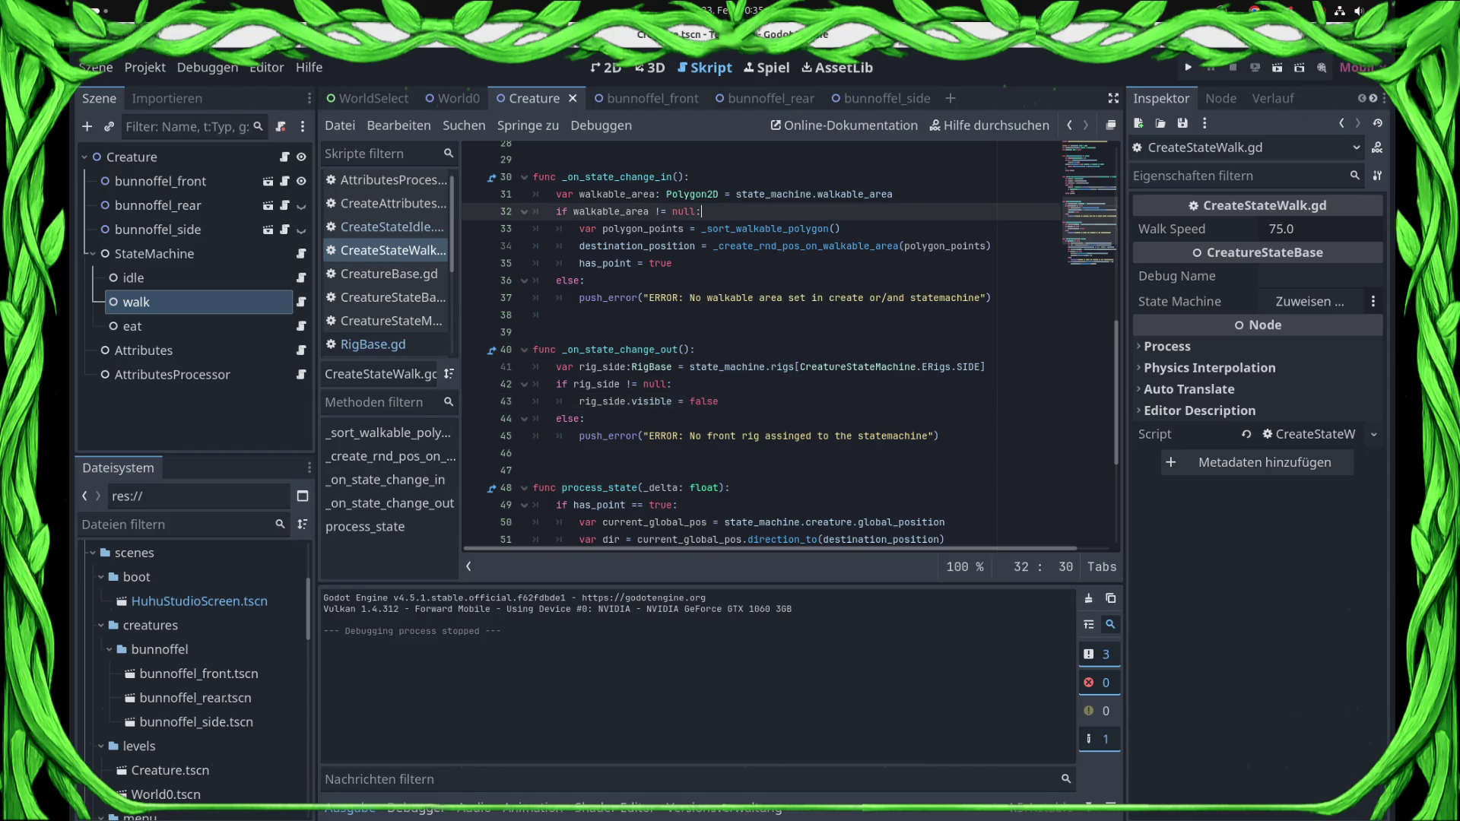
mouse_move(556, 366)
left_mouse_down()
mouse_move(943, 435)
mouse_move(533, 453)
mouse_move(940, 435)
left_mouse_up()
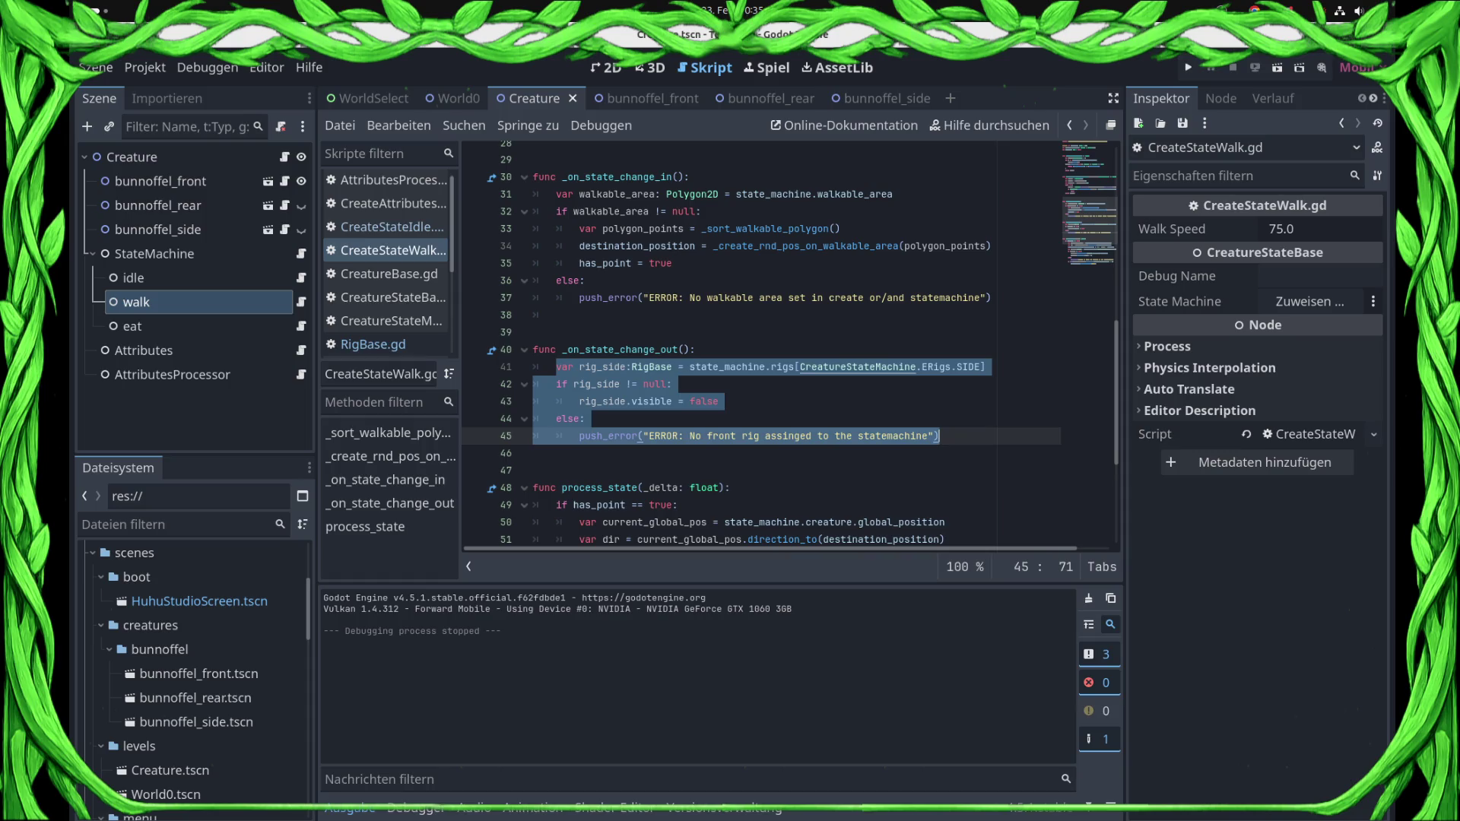
left_click(674, 263)
key("Return")
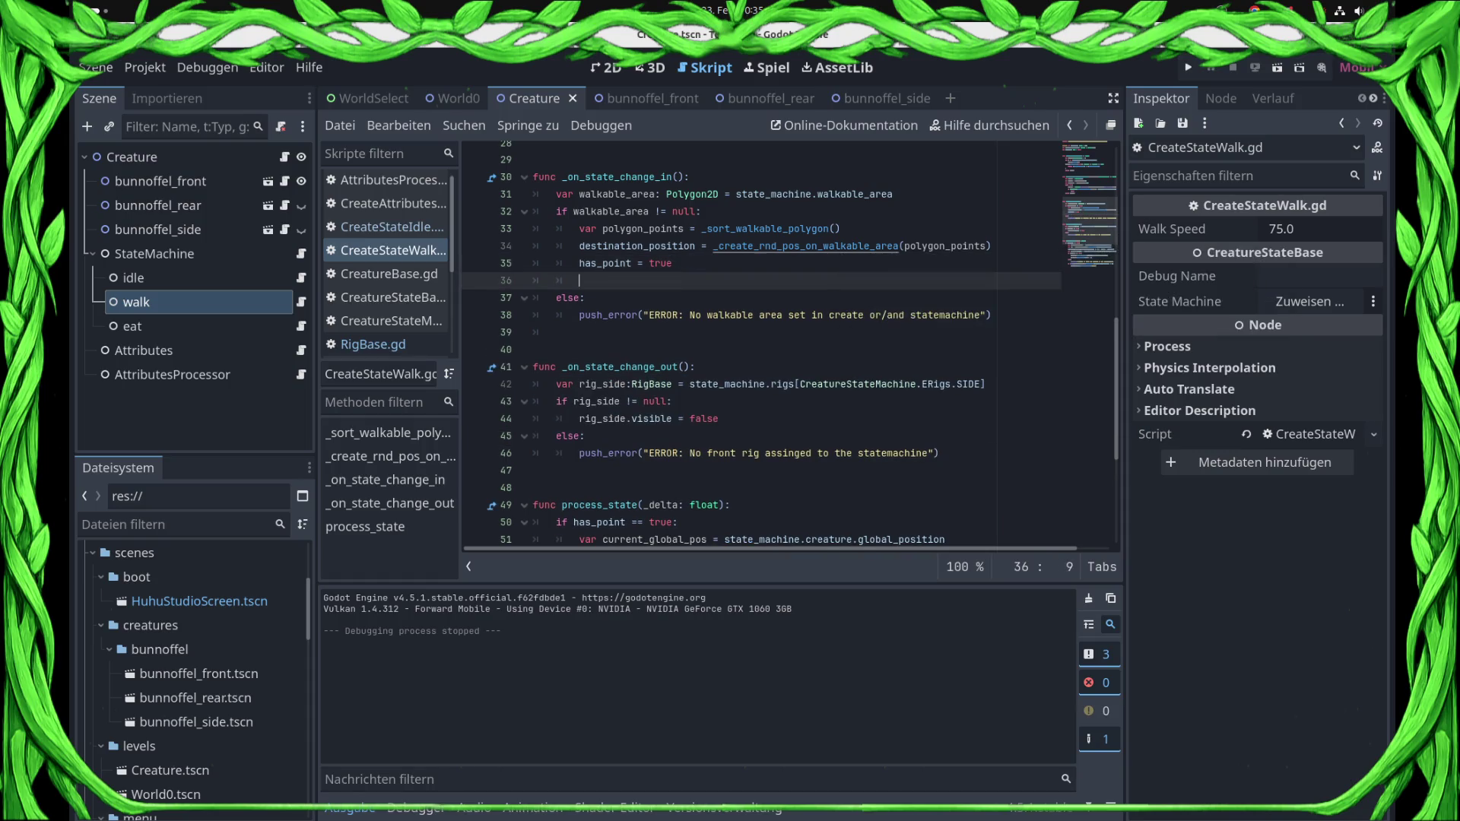
type("var rig_side:RigBase = state_machine.rigs[CreatureStateMachine.ERigs.SIDE] \tif rig_side != null: \t\trig_side.visible = false \telse: \t\tpush_error(\"ERROR: No front rig assinged to the statemachine\")")
key("Up")
key("Up")
key("Up")
key("Home")
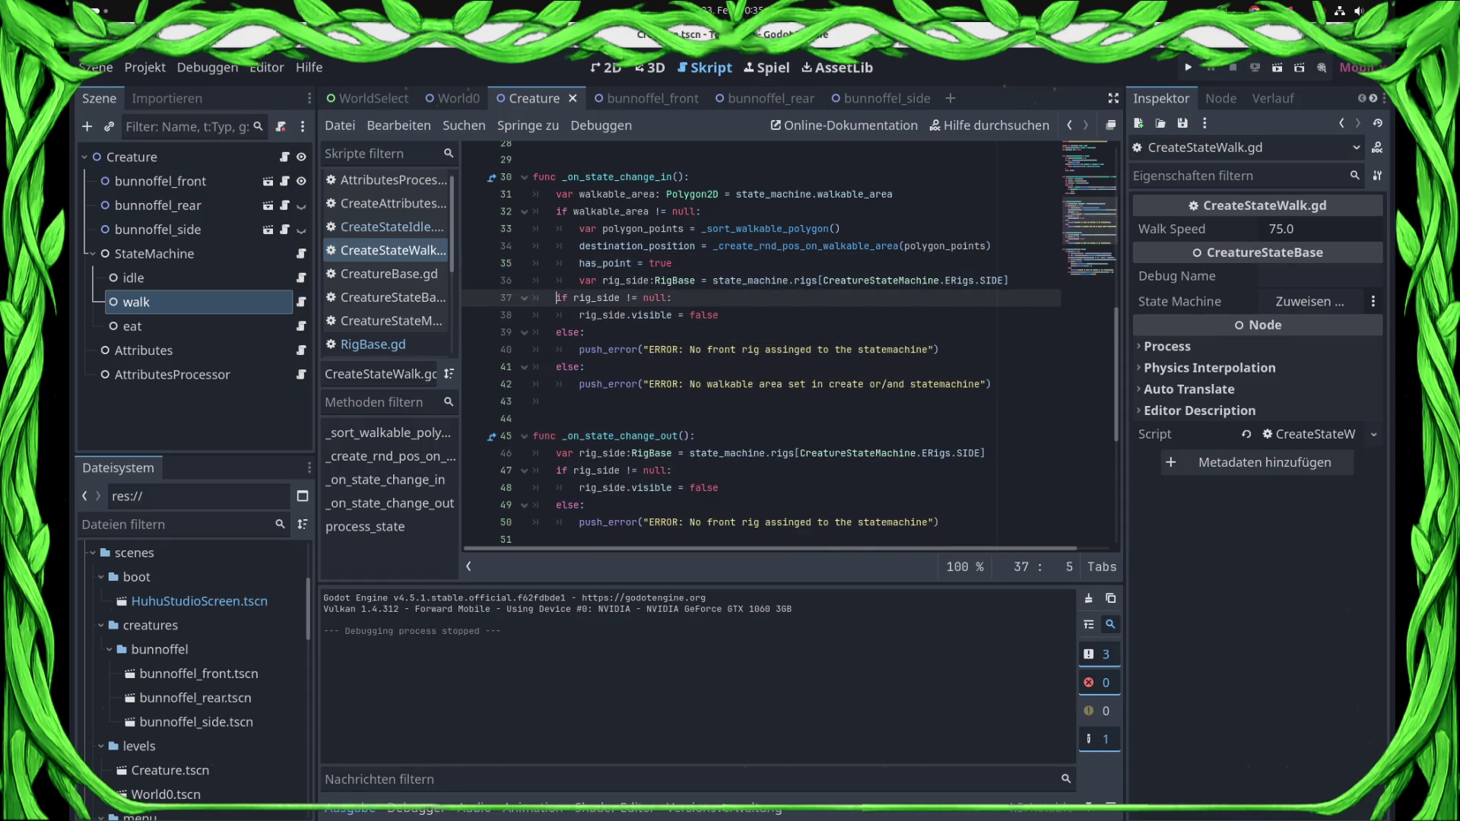
key("Tab")
key("Down")
key("Tab")
key("Down")
key("Tab")
key("Down")
key("Tab")
key("Up")
key("Up")
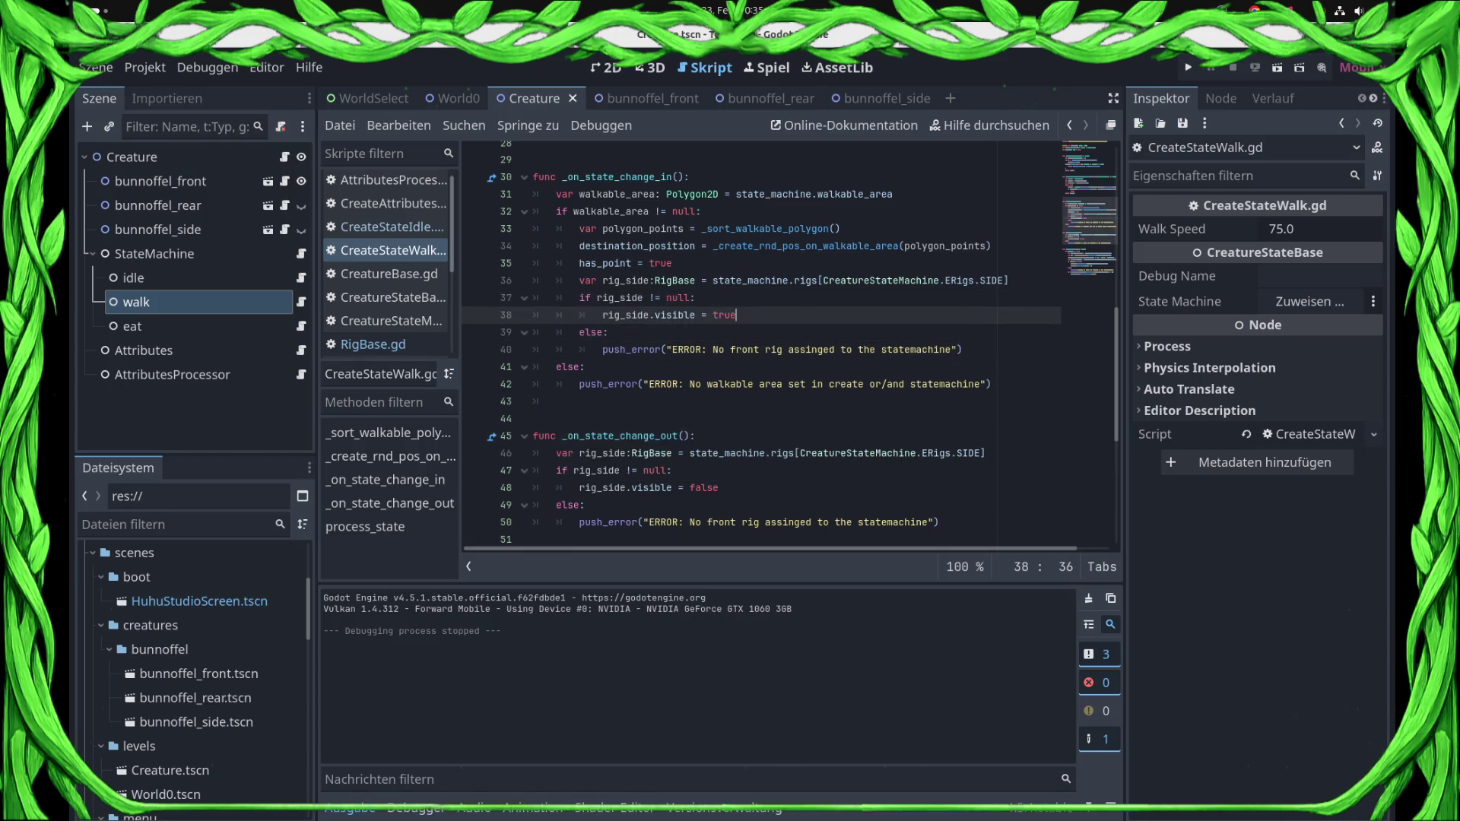
left_click(392, 227)
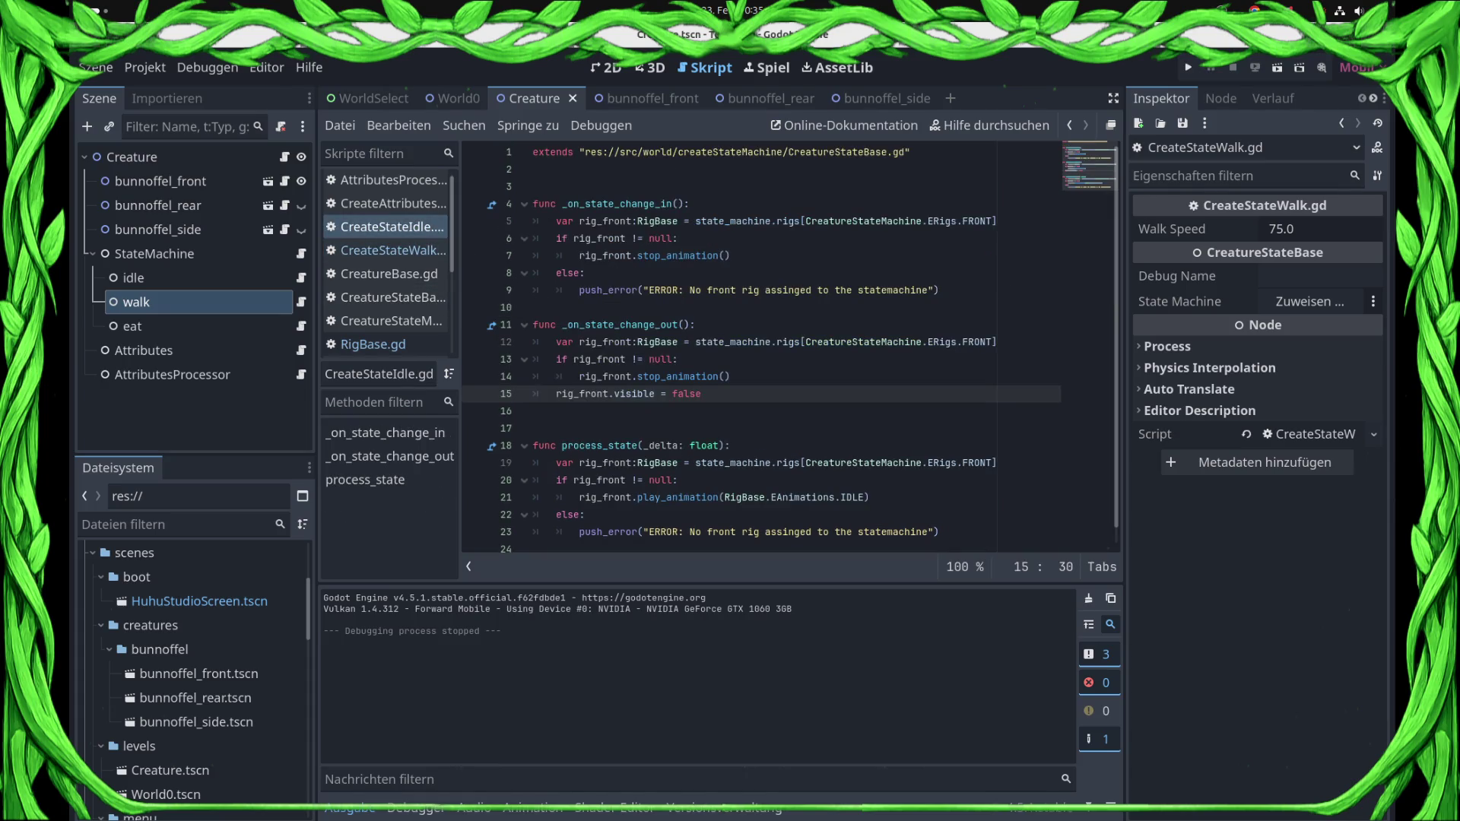
- Add 'rig_front.visible = true' inside the front rig null check of _on_state_change_in
double_click(591, 394)
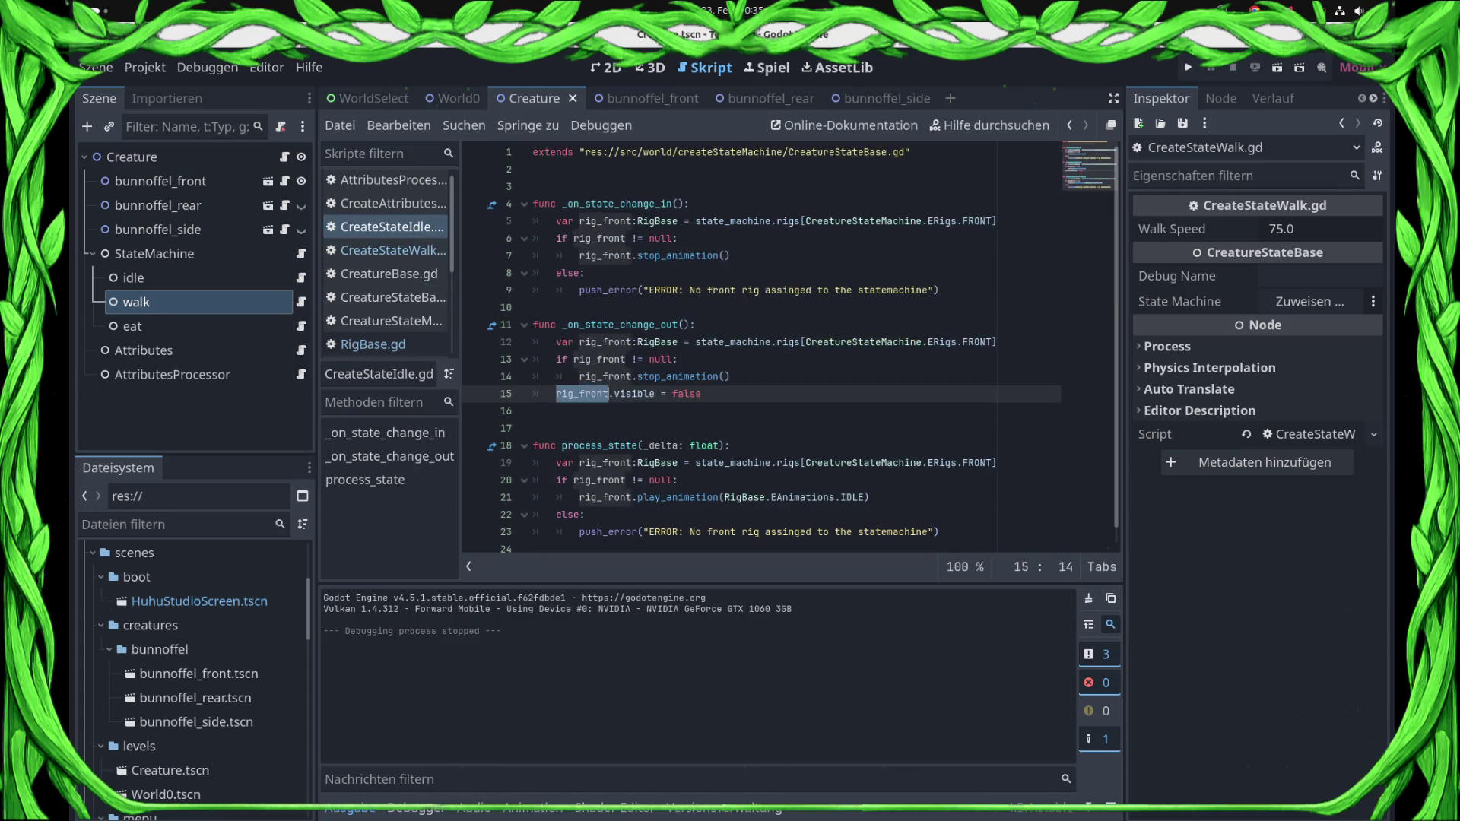
left_click(675, 238)
key("Return")
type("rig")
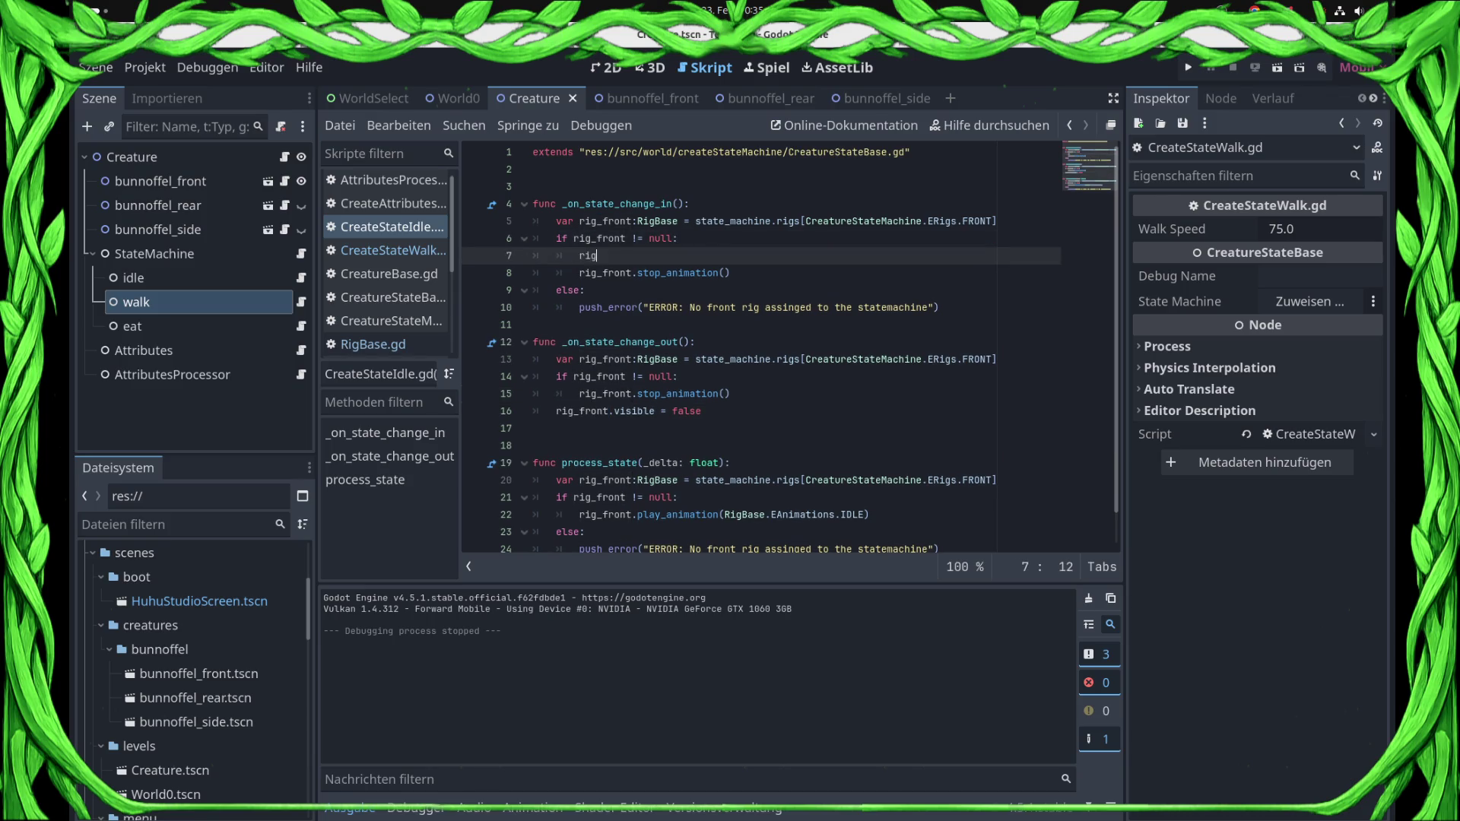
type("_front.vis")
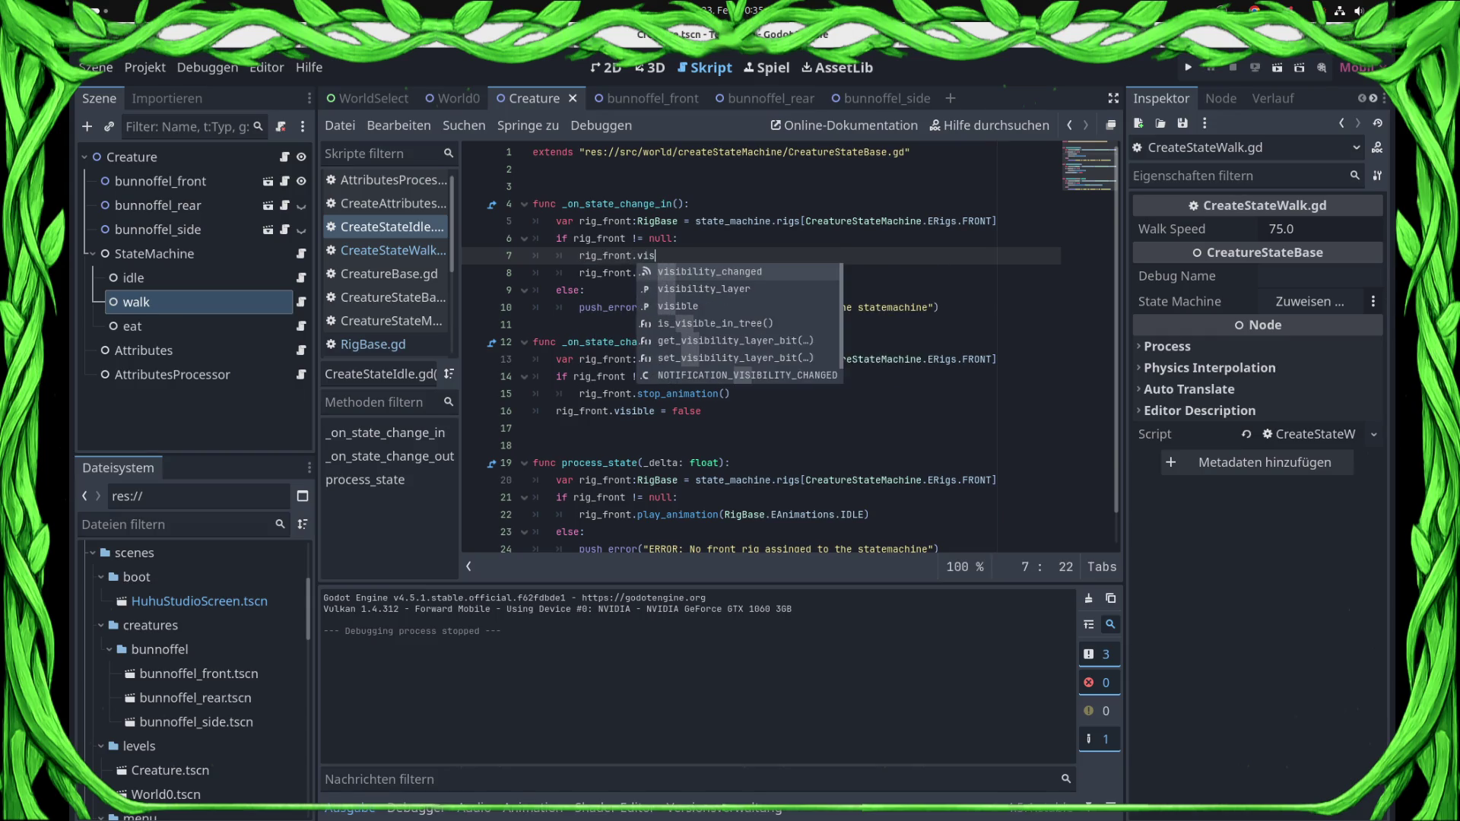
key("Down")
key("Down")
key("Return")
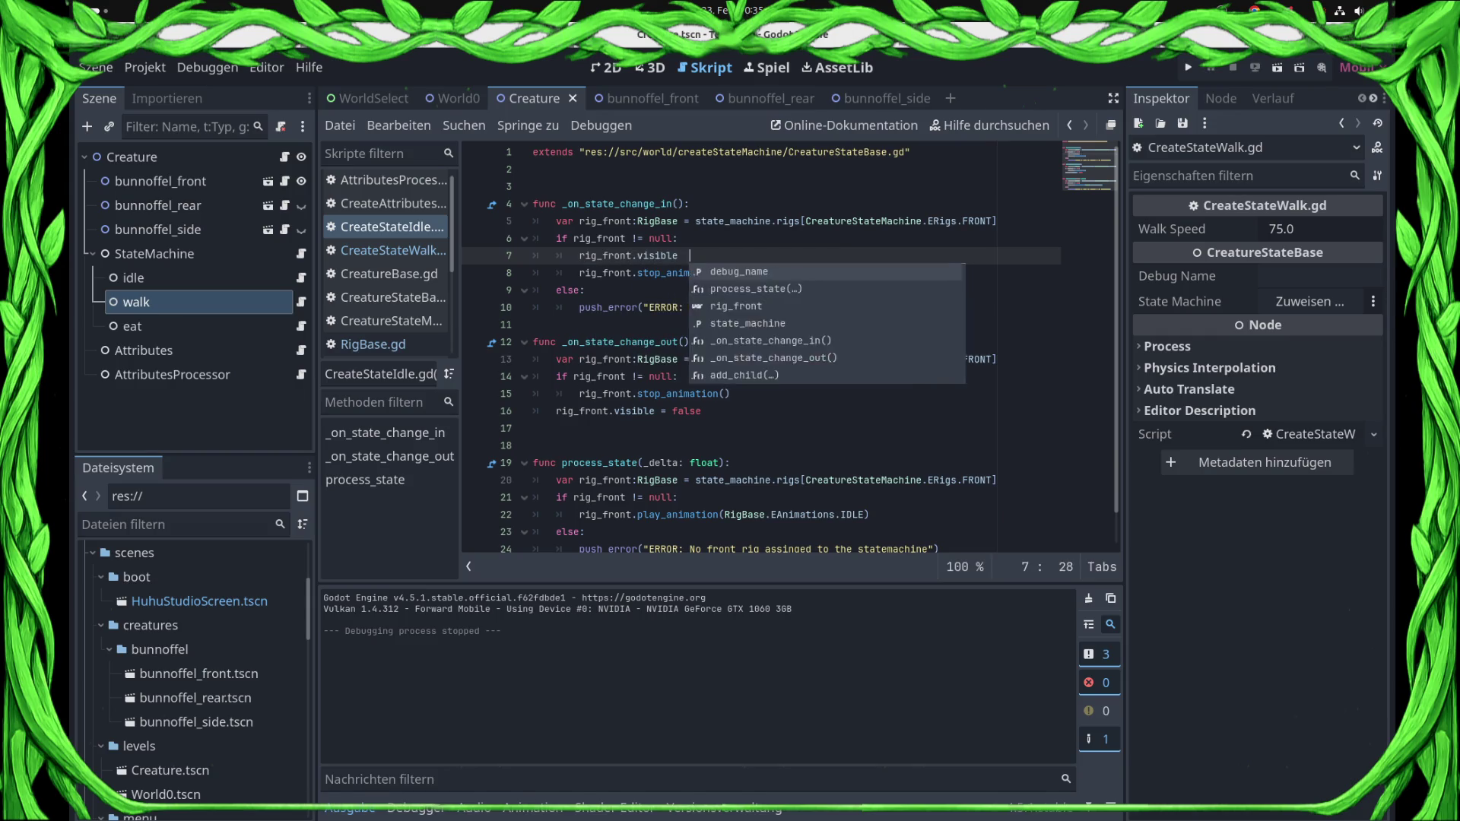
type("= true")
- Save the changes and run the game from the World0 scene
key("ctrl+s")
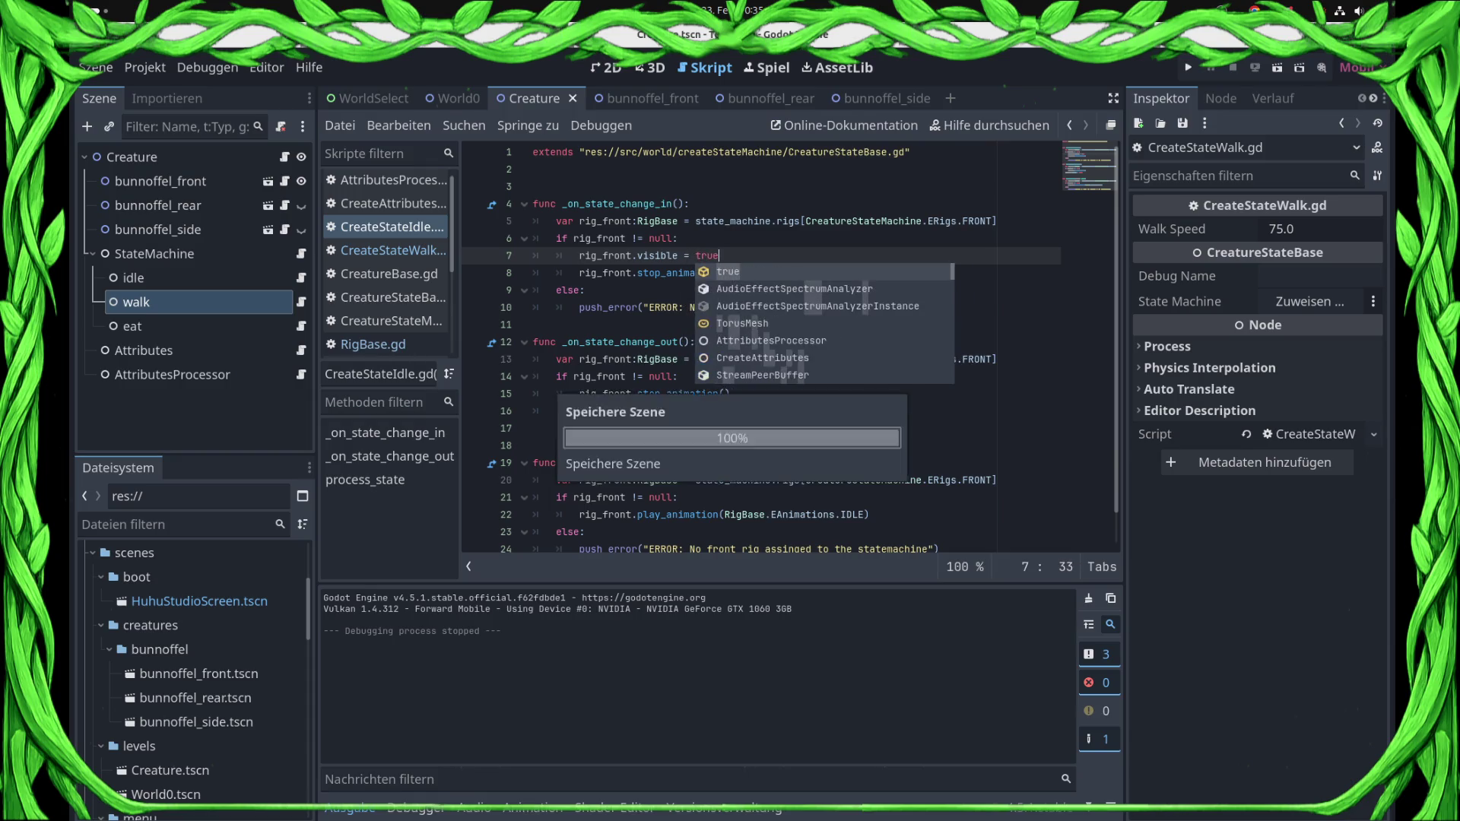
left_click(455, 98)
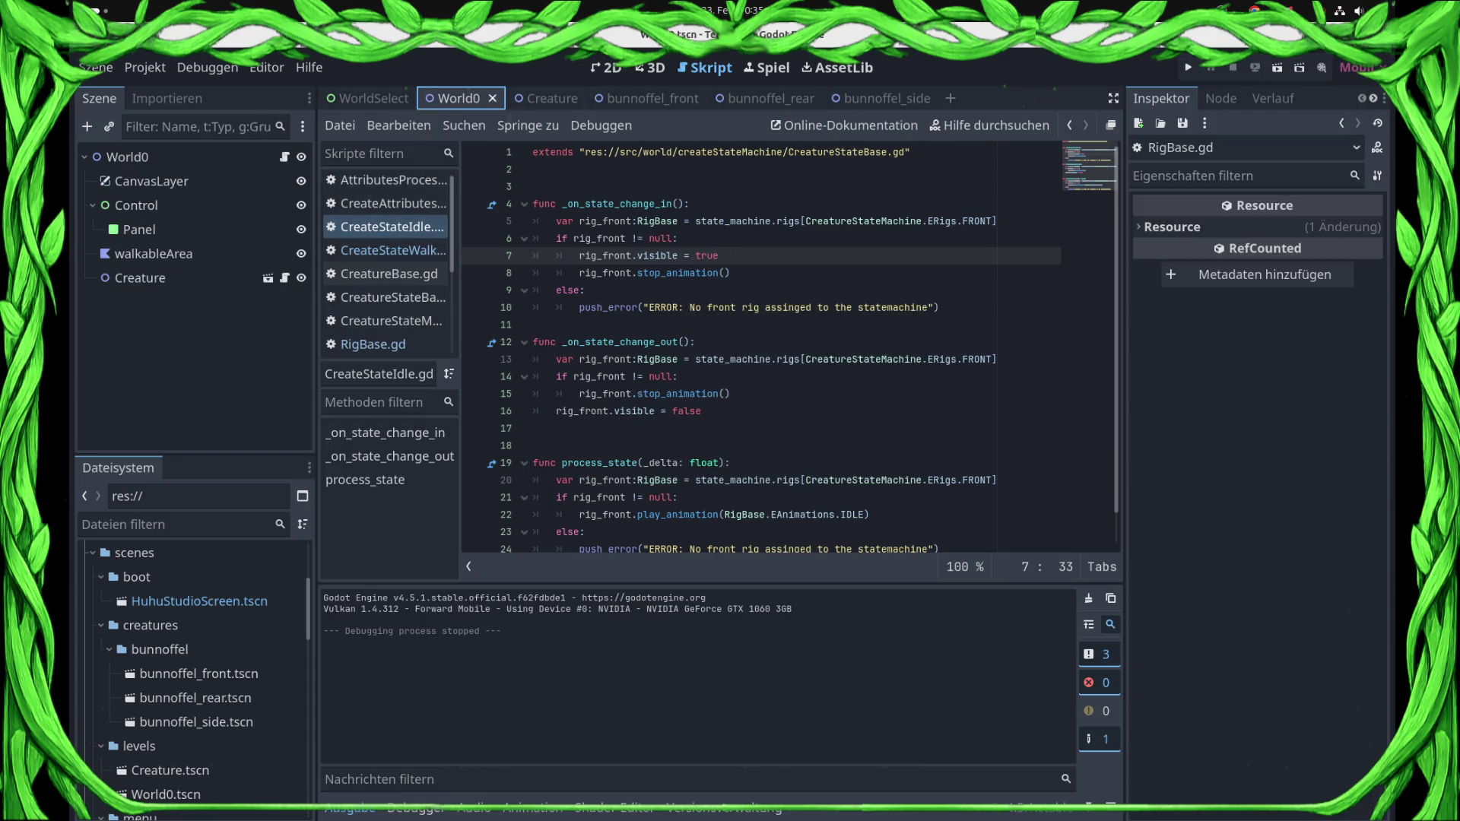
key("F6")
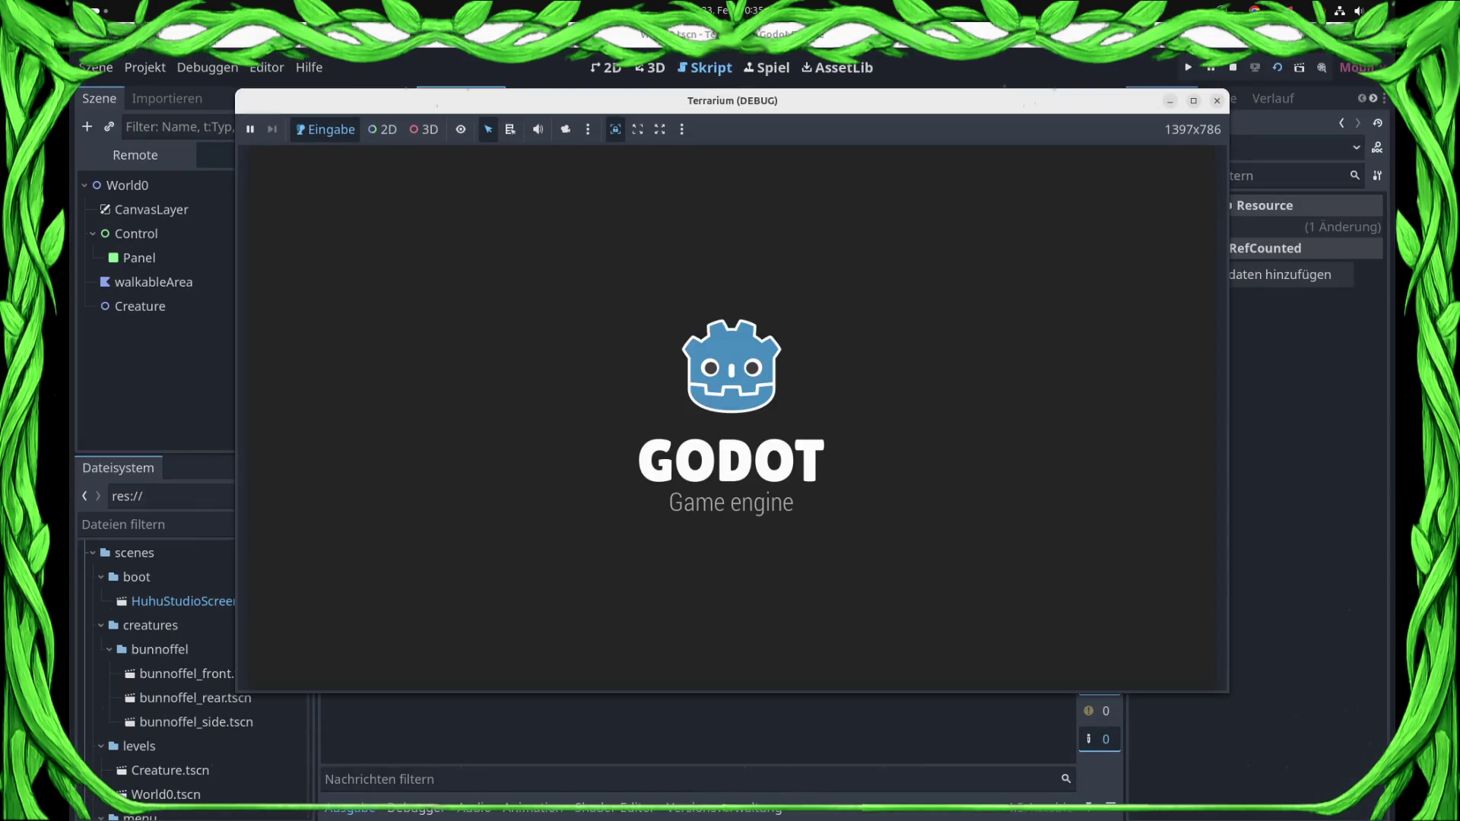